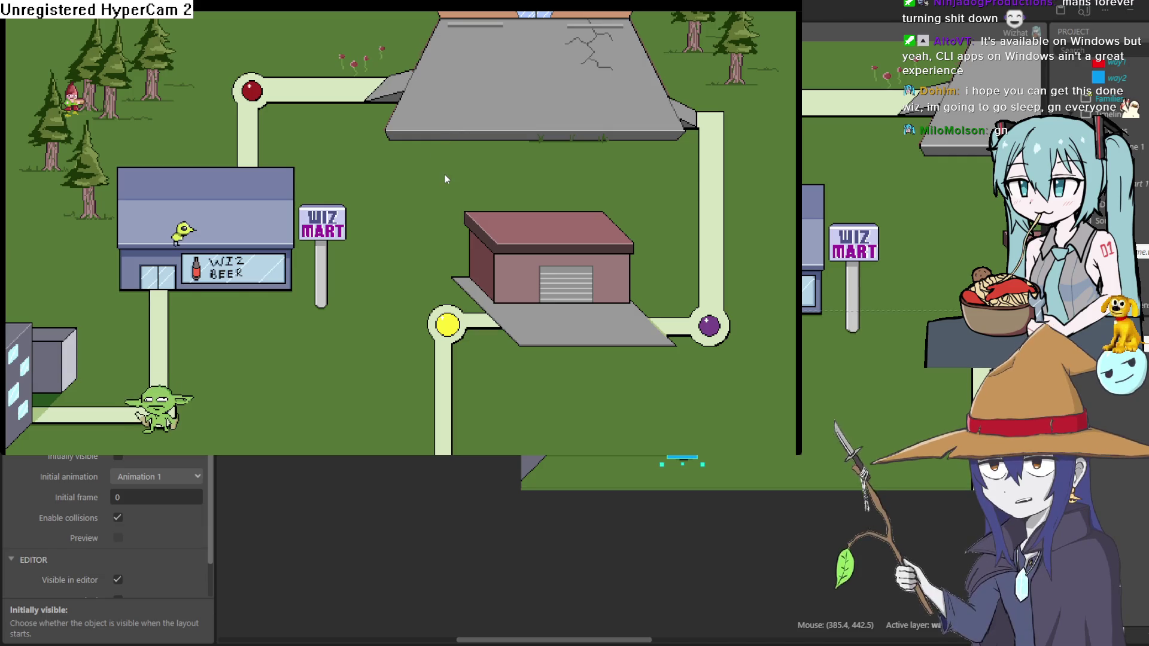
In the running preview, move the goblin up to the Wiz Beer door, then close the preview.
key(Up)
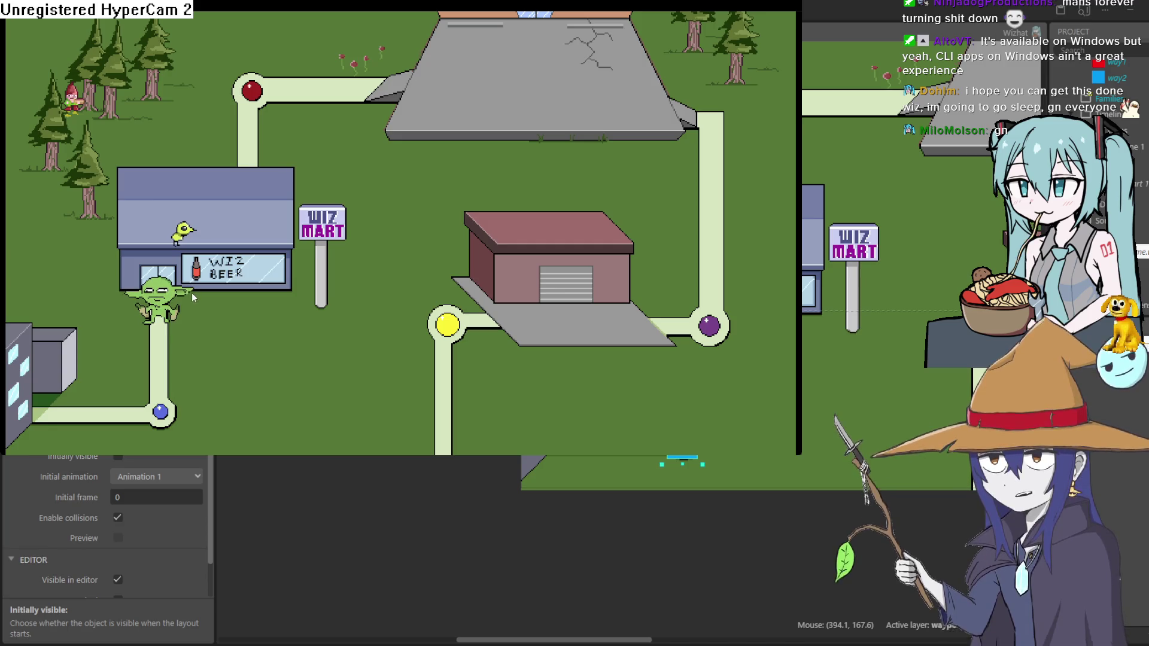
click(661, 470)
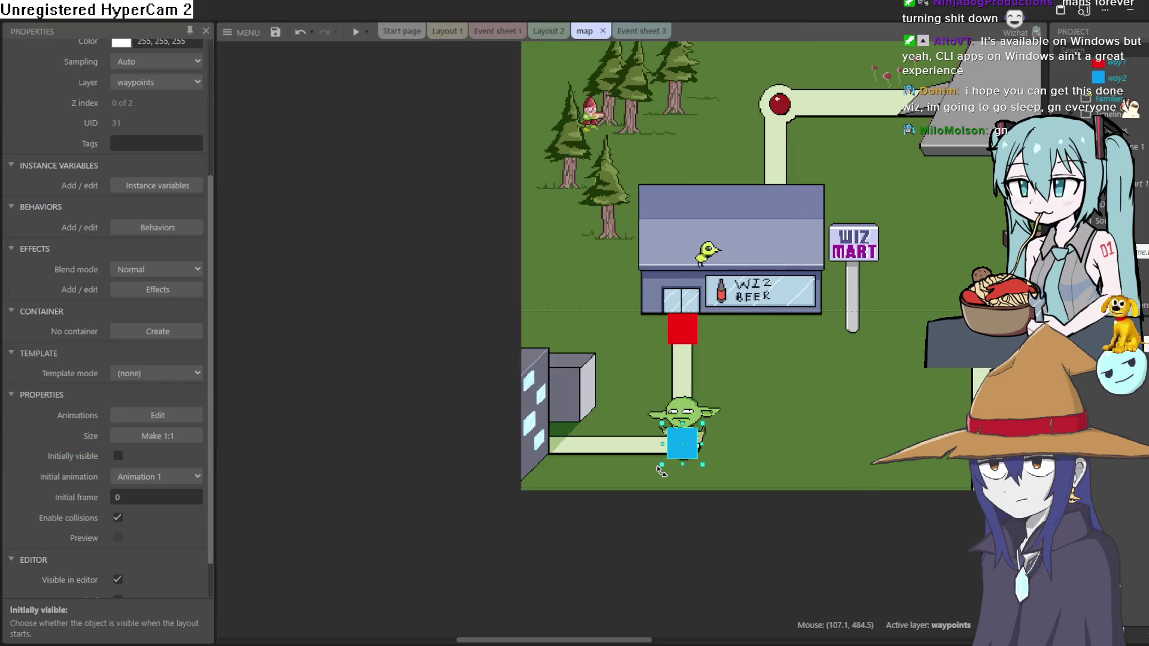
scroll(820, 355, down, 3)
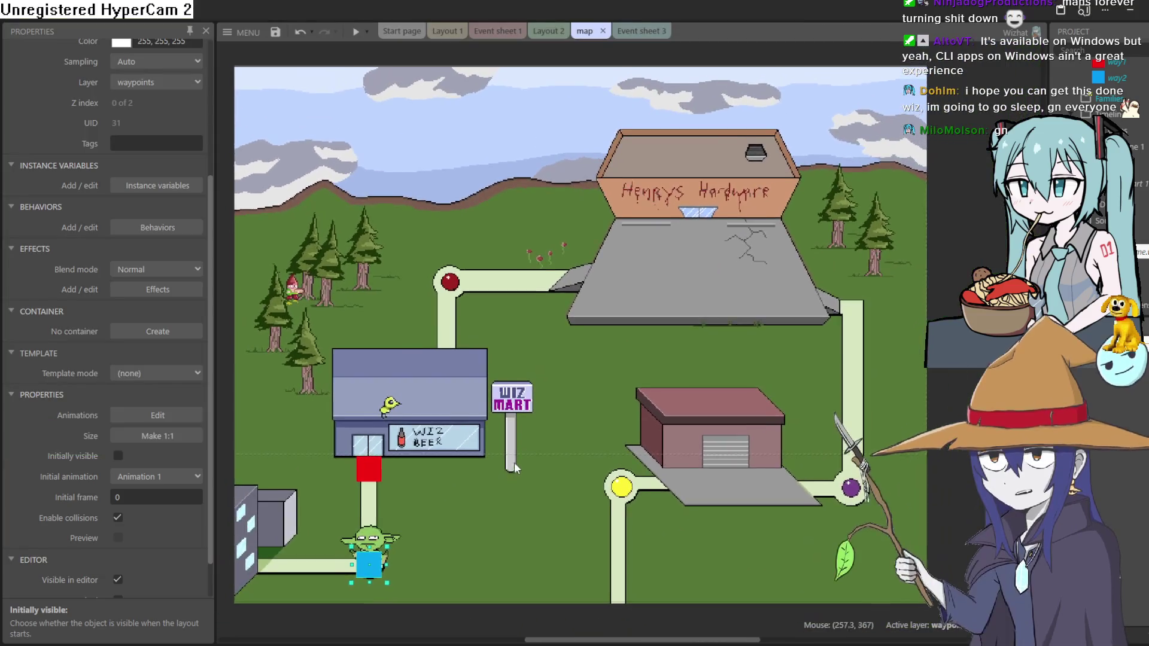
drag(515, 469, 542, 469)
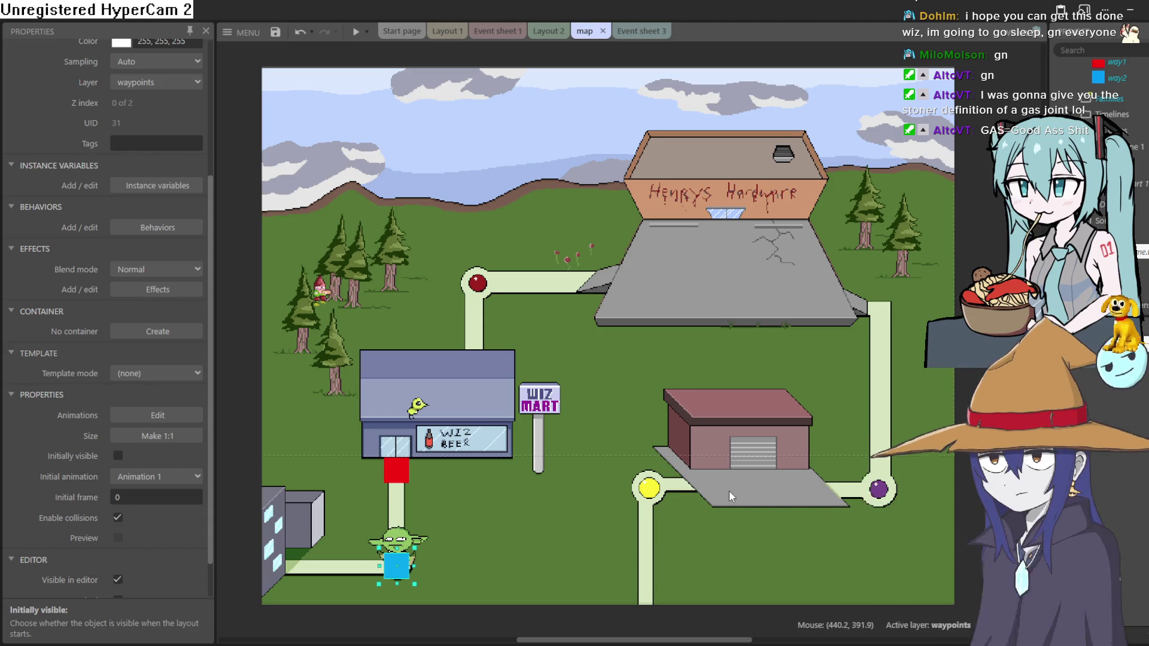
scroll(731, 503, up, 1)
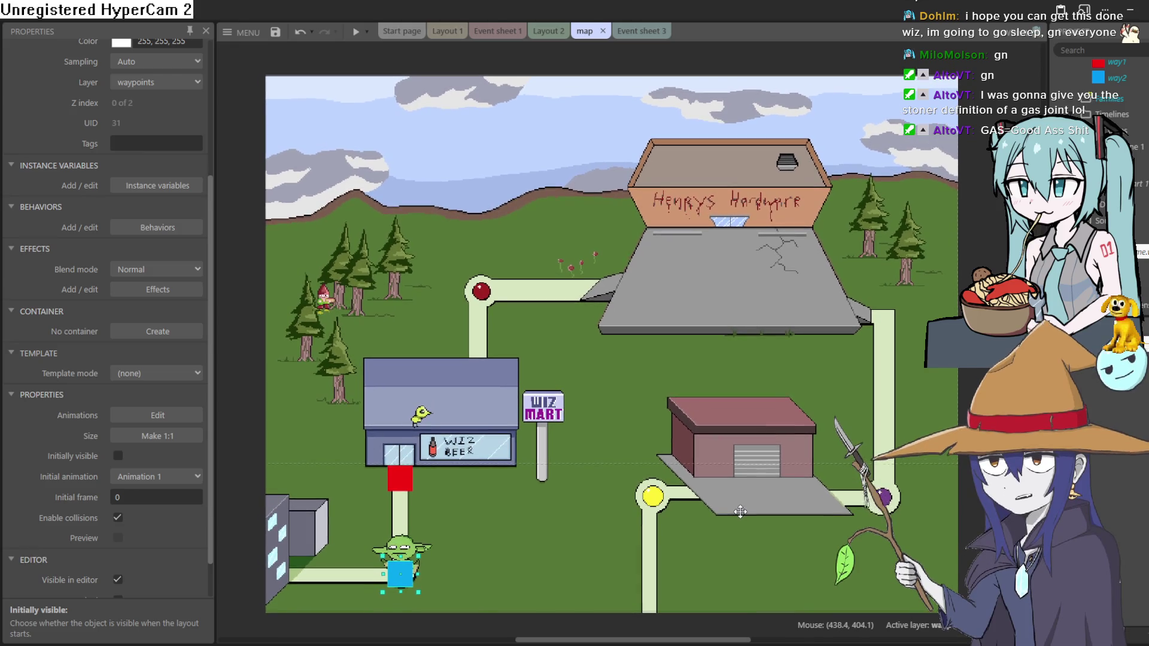
Copy the red waypoint and paste it as way3 high on the shop roof.
right_click(404, 479)
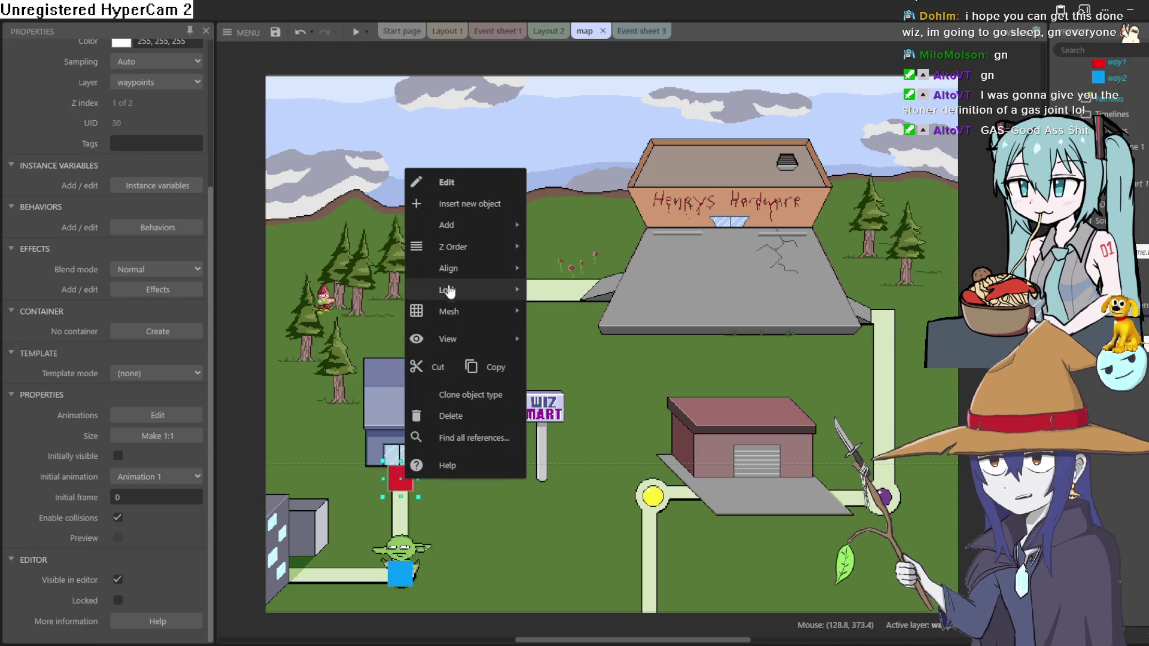
mouse_move(473, 247)
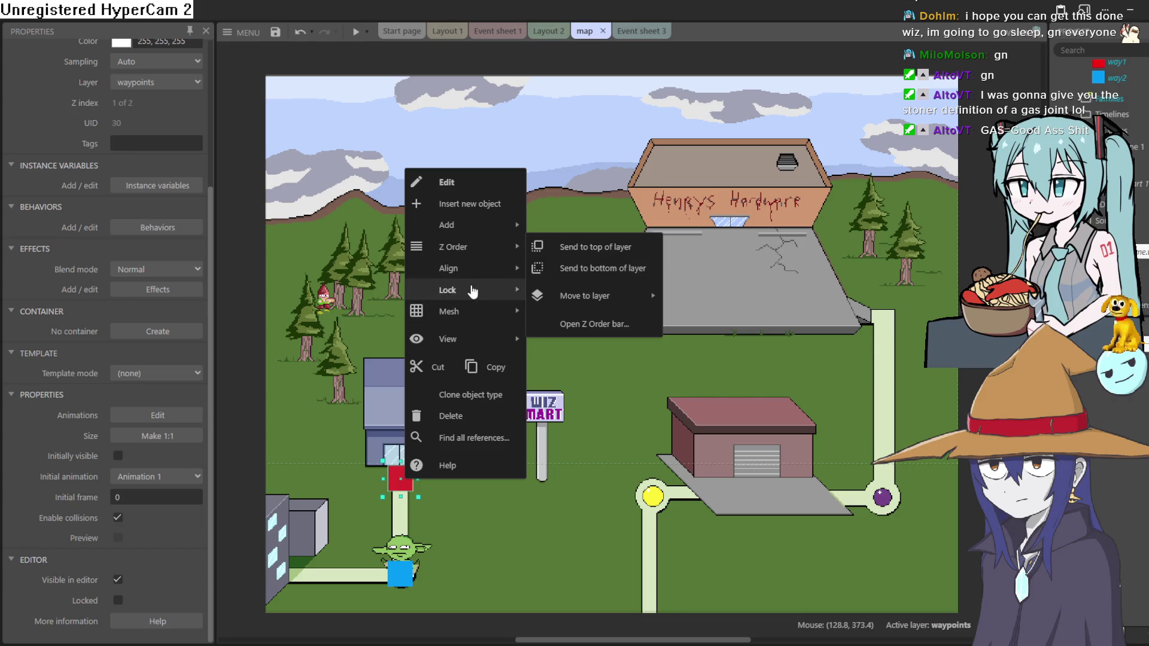
click(410, 489)
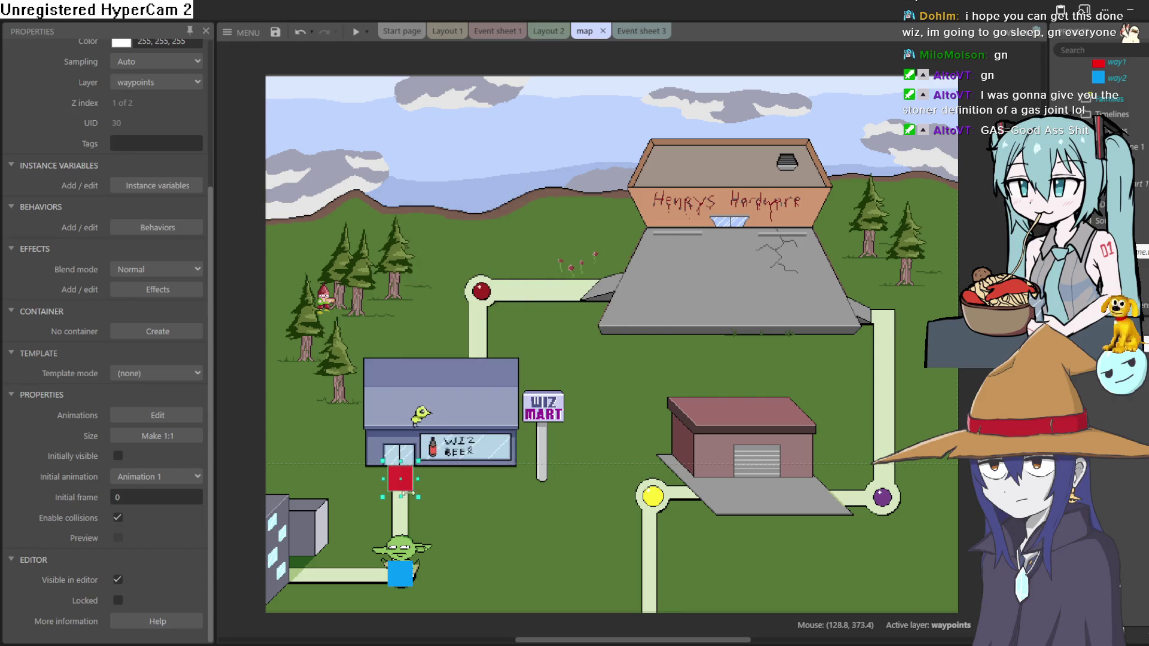
click(483, 413)
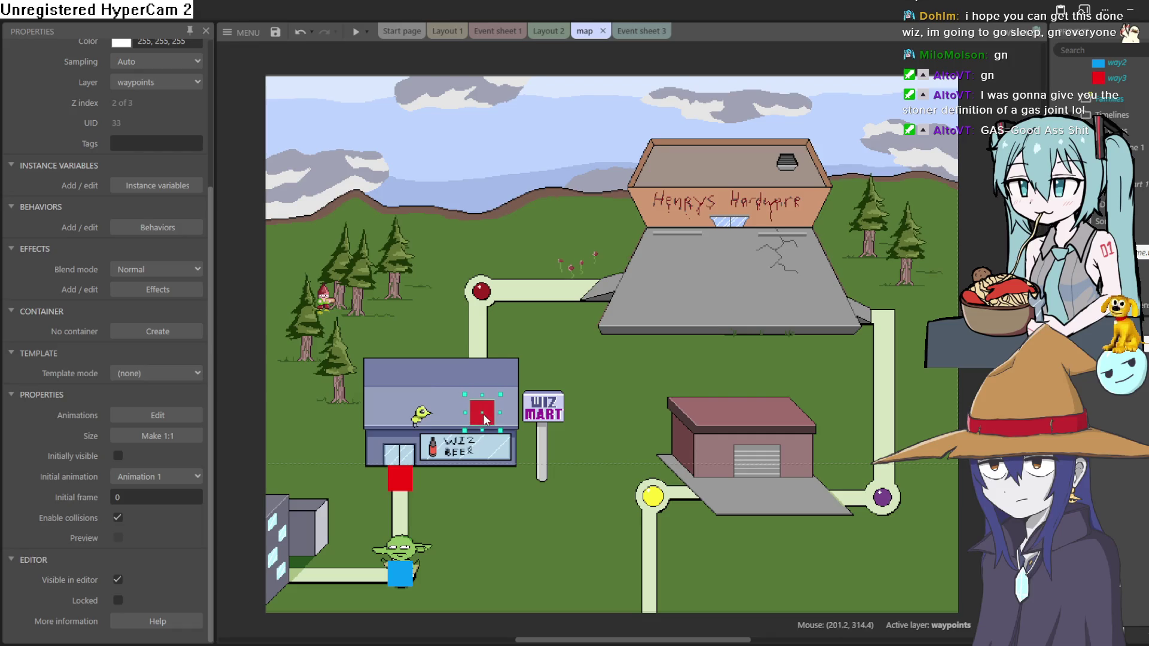
mouse_move(480, 420)
mouse_down()
mouse_move(483, 412)
mouse_move(417, 413)
mouse_up()
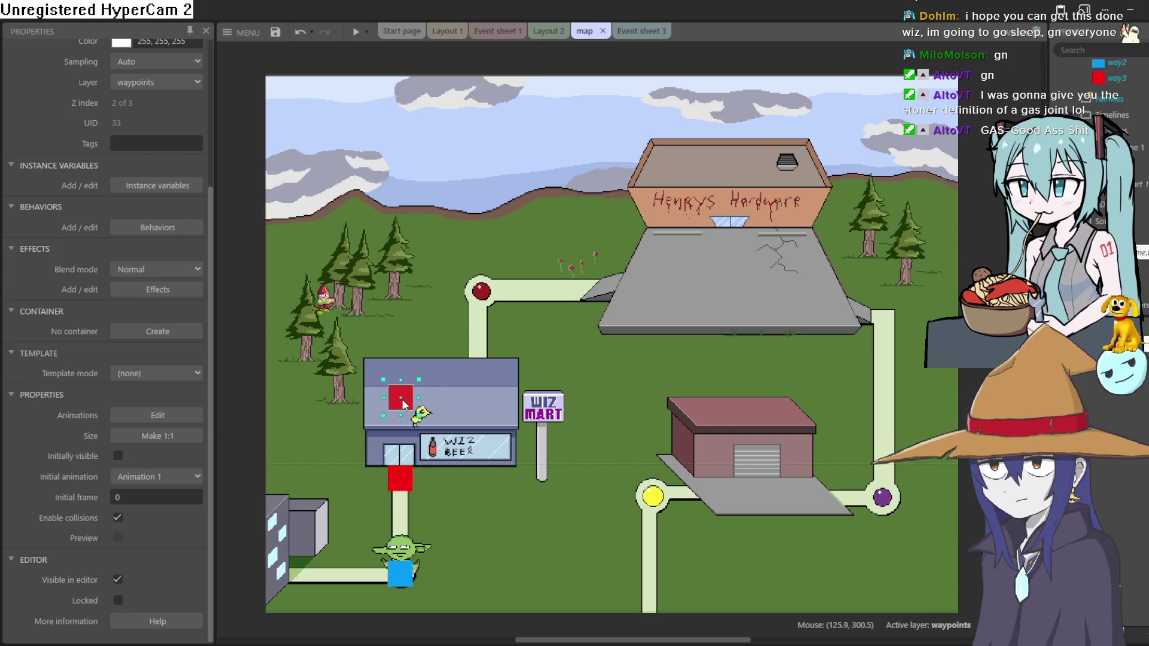
Recolour the way3 sprite solid purple with a flood fill in the image editor.
double_click(402, 405)
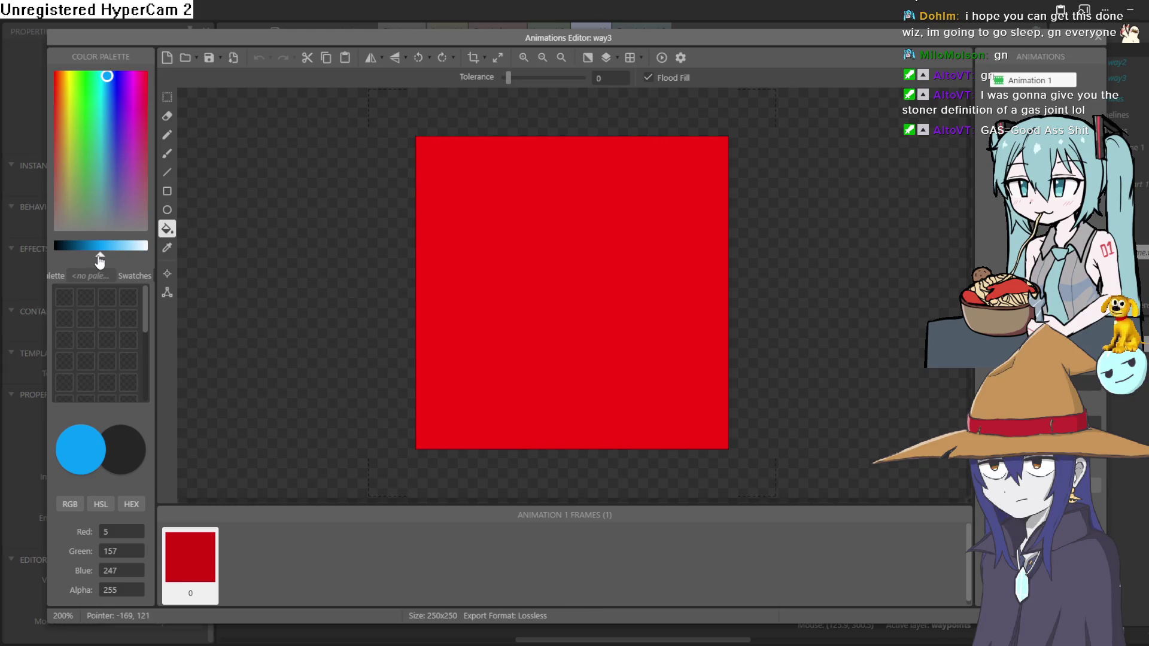
drag(105, 156, 133, 140)
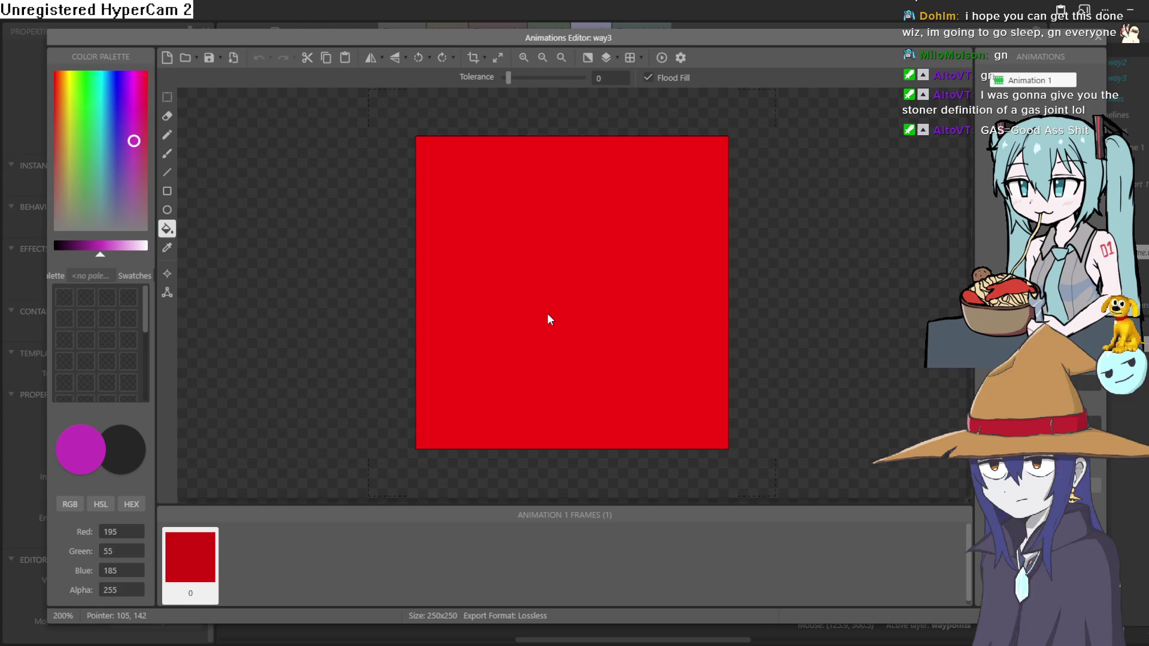
click(550, 319)
click(1098, 38)
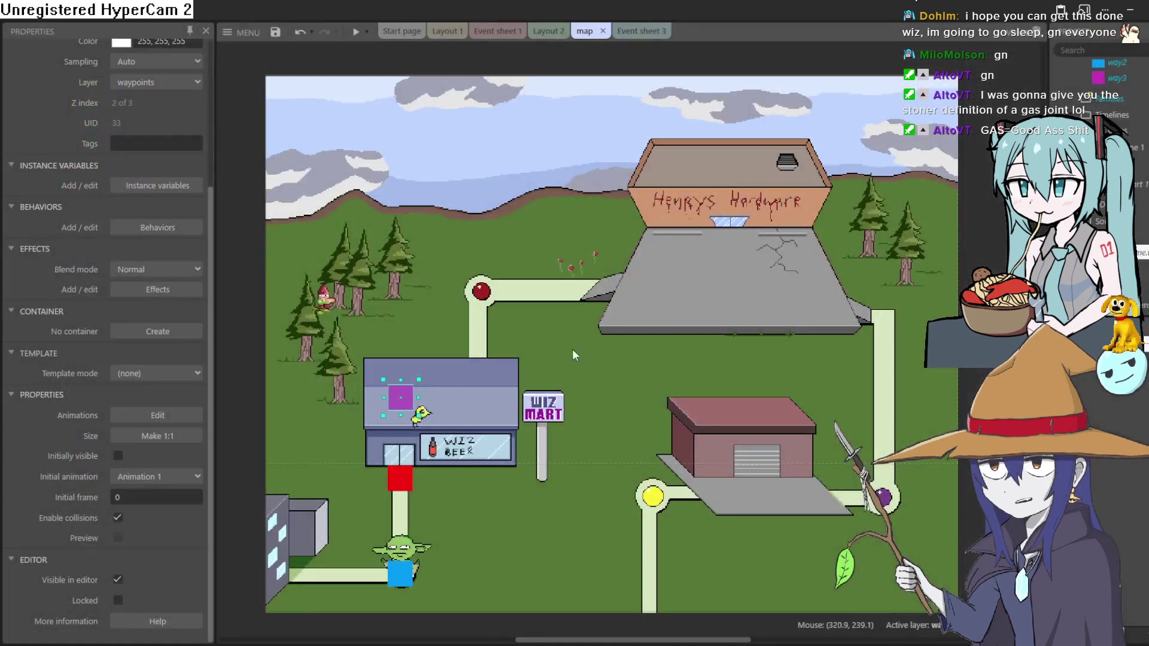
right_click(406, 395)
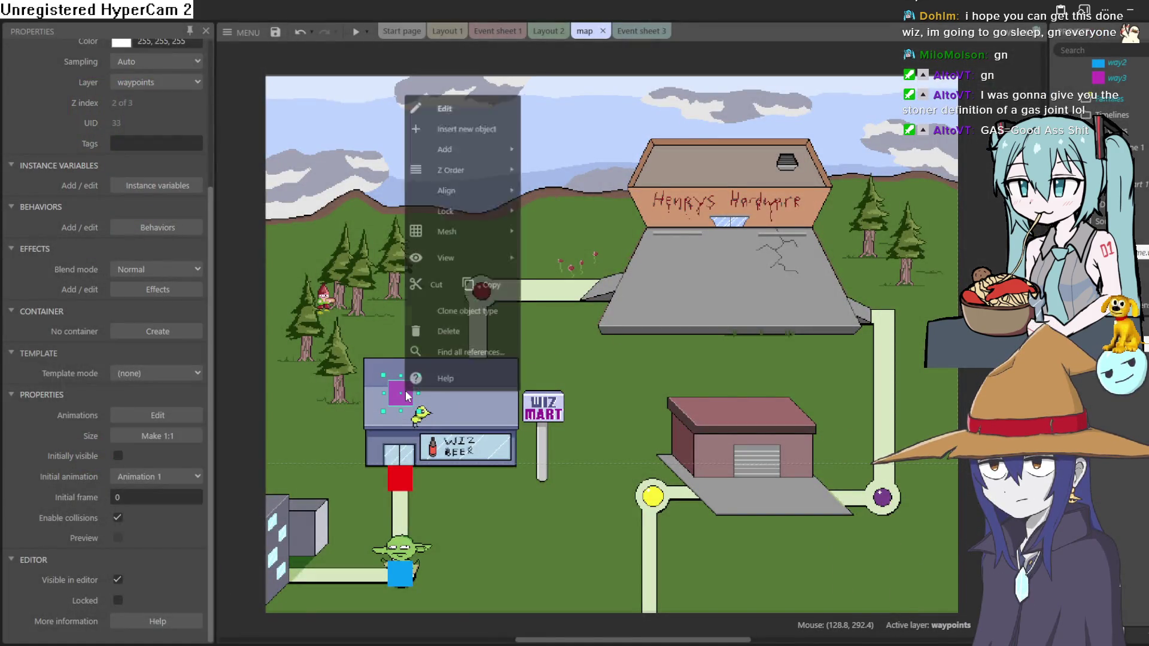
Paste a copy of the purple waypoint as way4 on the roof's right side, nudged beside way3.
click(487, 282)
click(478, 392)
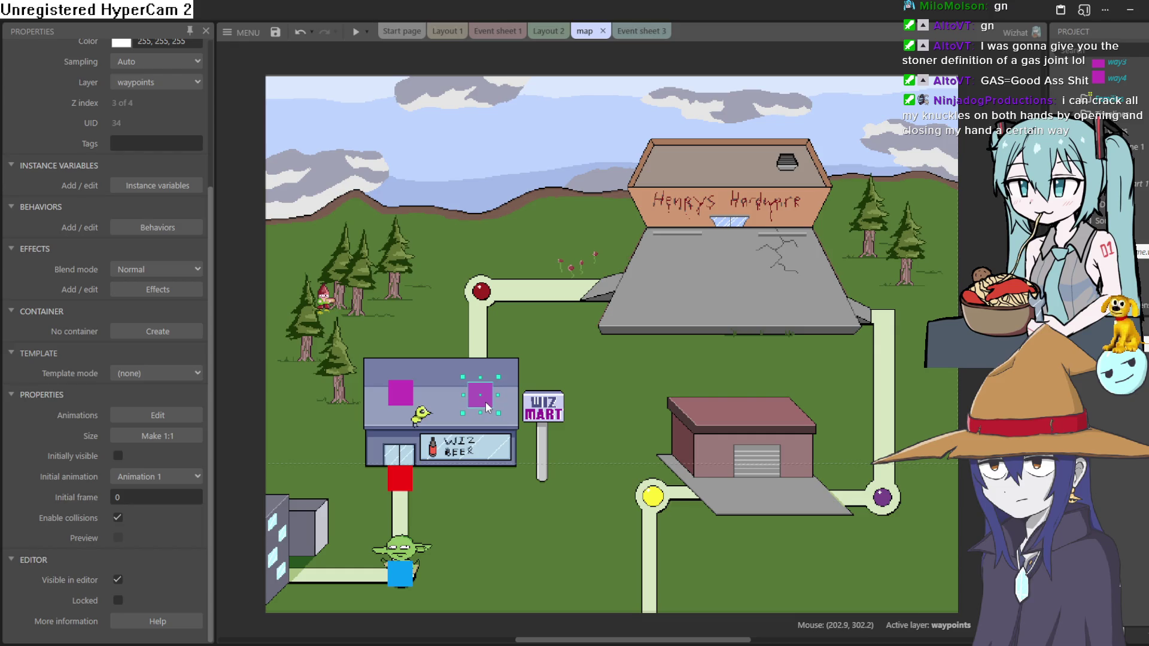
drag(486, 407, 488, 405)
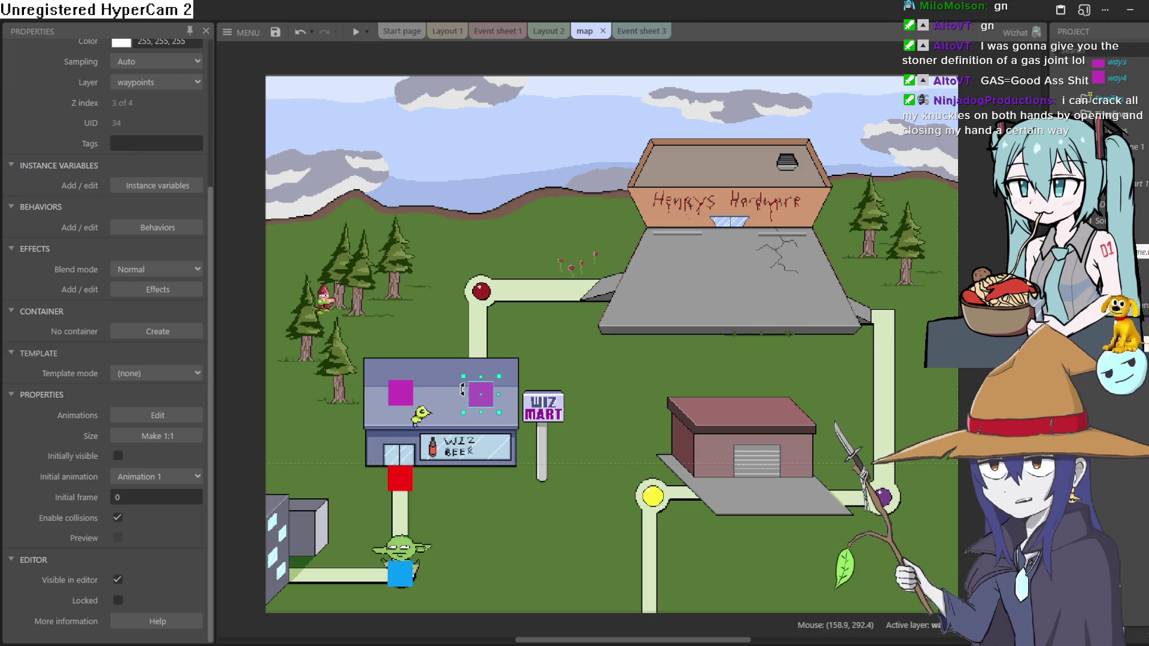
drag(483, 404, 483, 401)
right_click(483, 400)
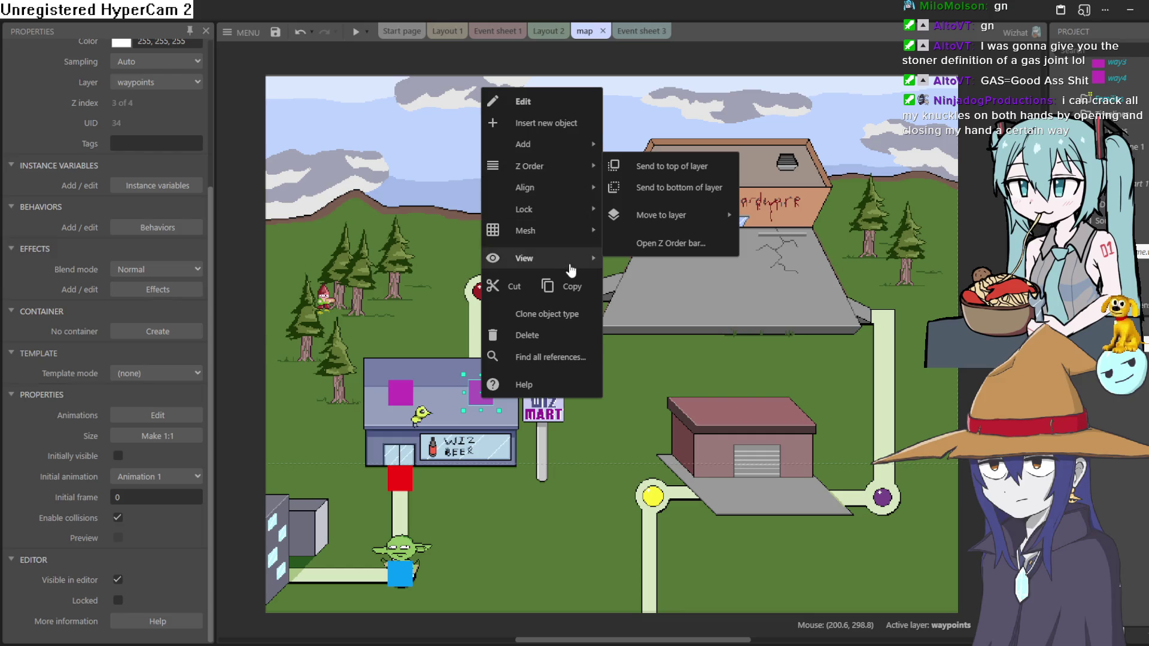
Clone the purple waypoint into a new object type, way5, on the top-left path node.
mouse_move(575, 265)
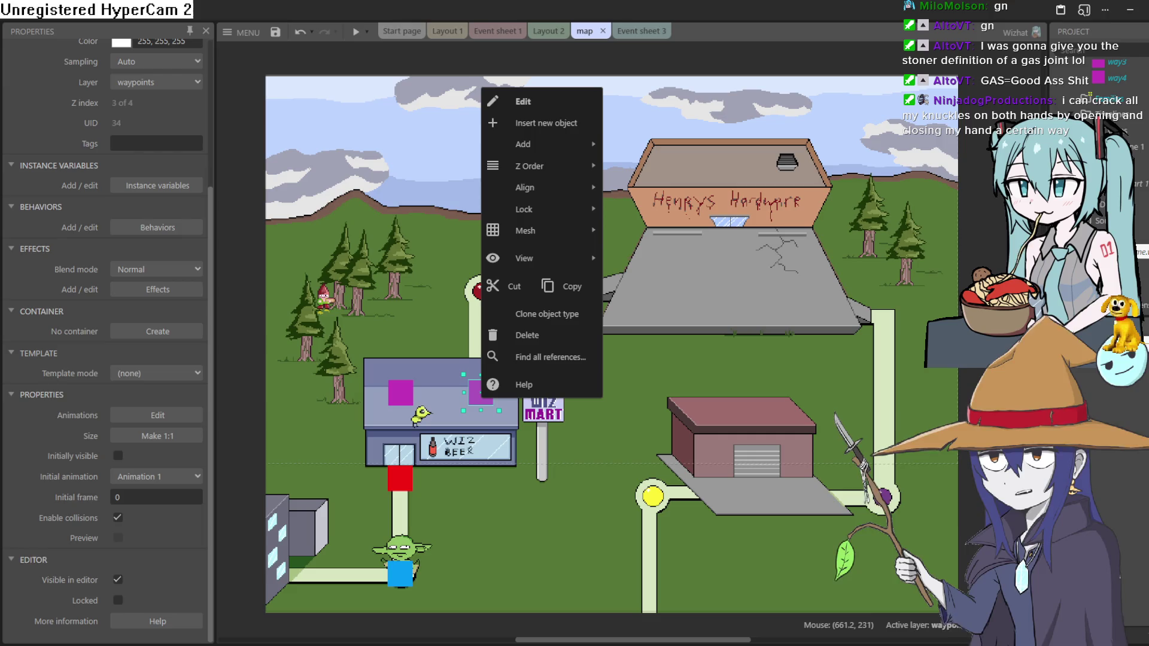
mouse_move(586, 178)
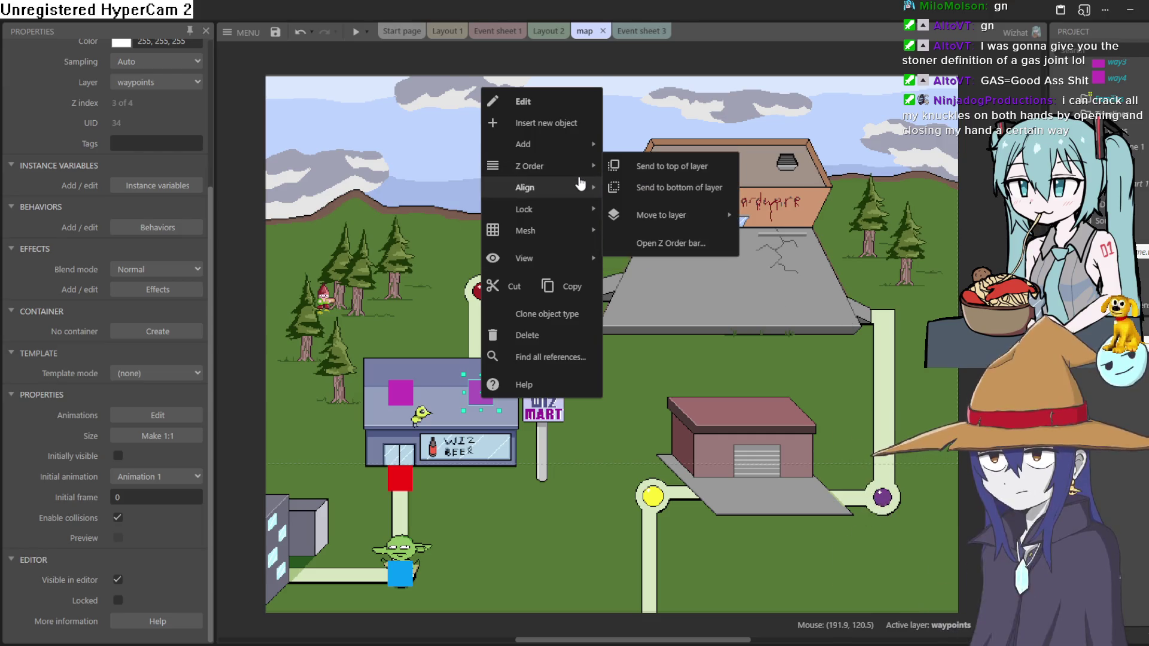
mouse_move(584, 259)
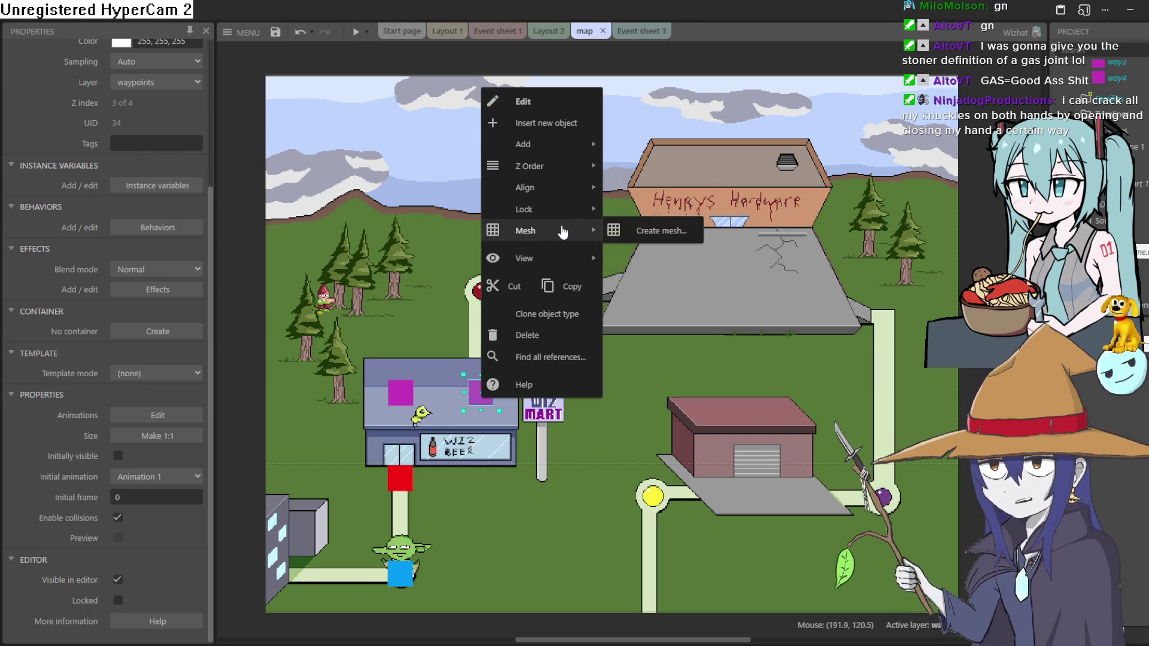
mouse_move(573, 233)
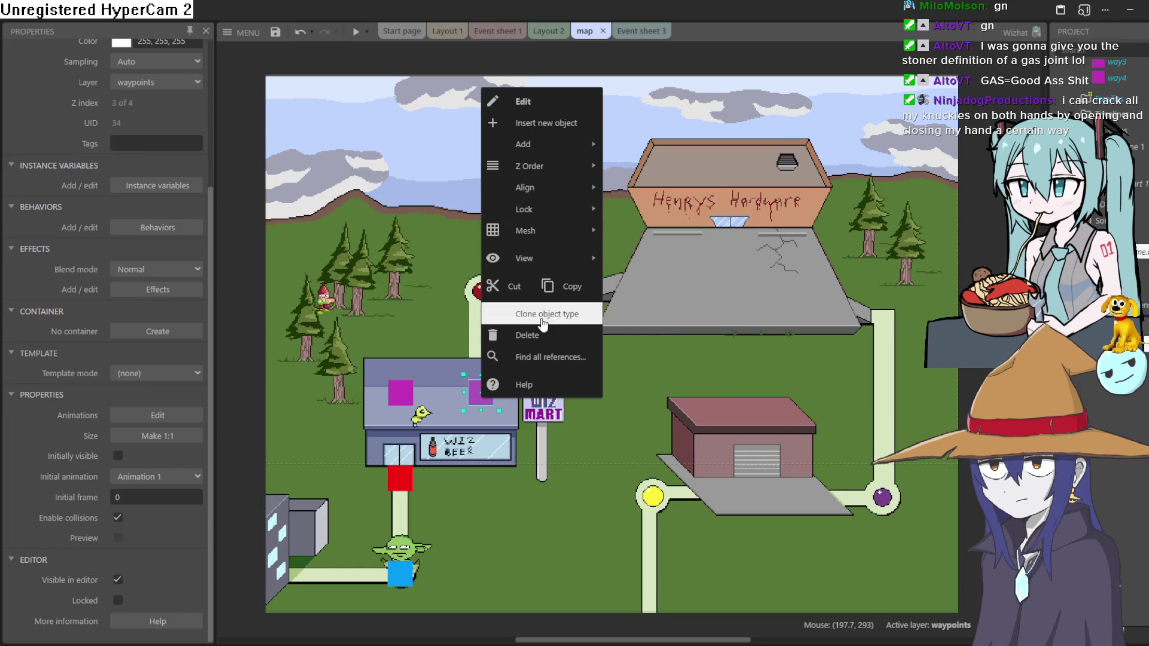
click(495, 308)
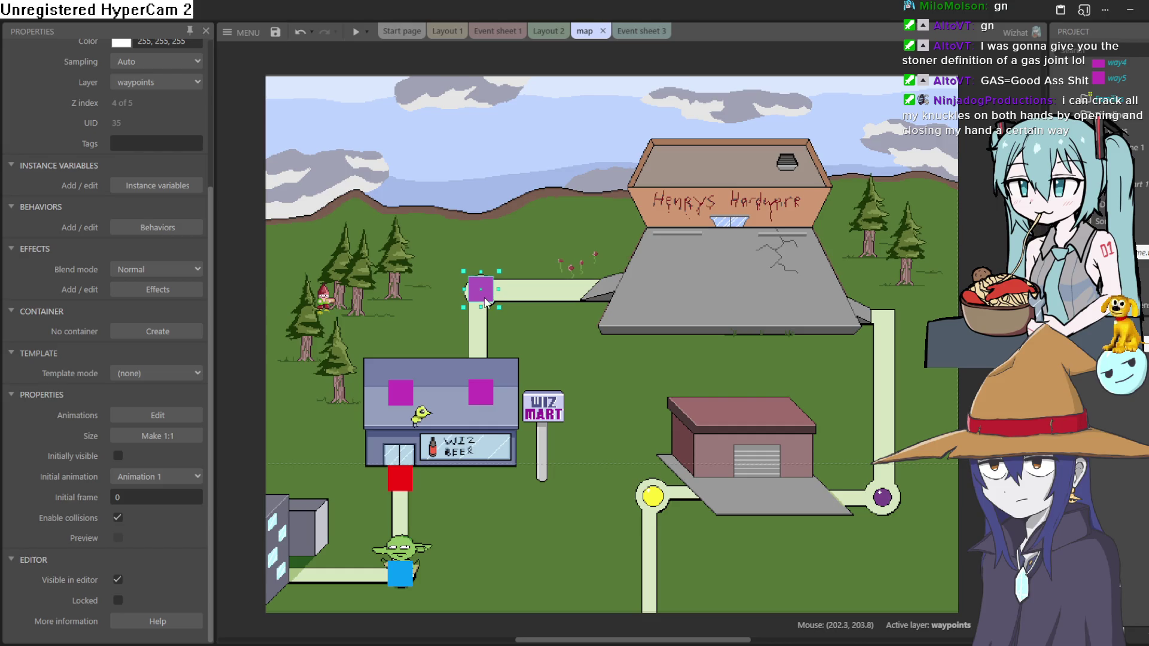
double_click(401, 392)
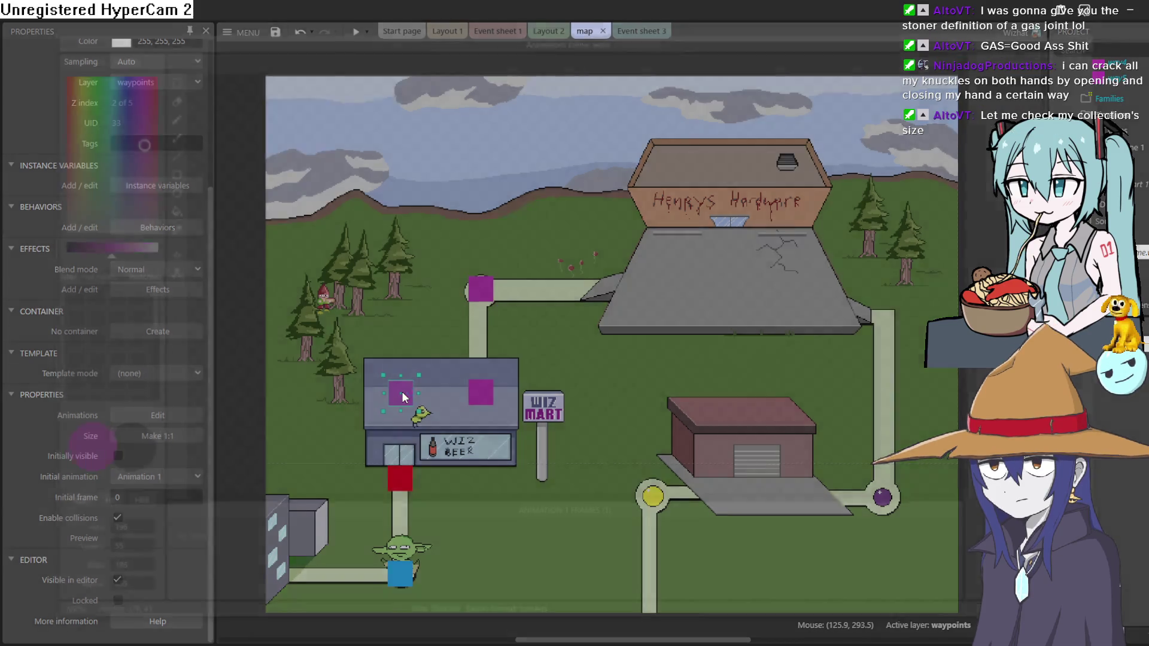
Recolour the way4 waypoint sprite solid green with a flood fill.
click(1098, 39)
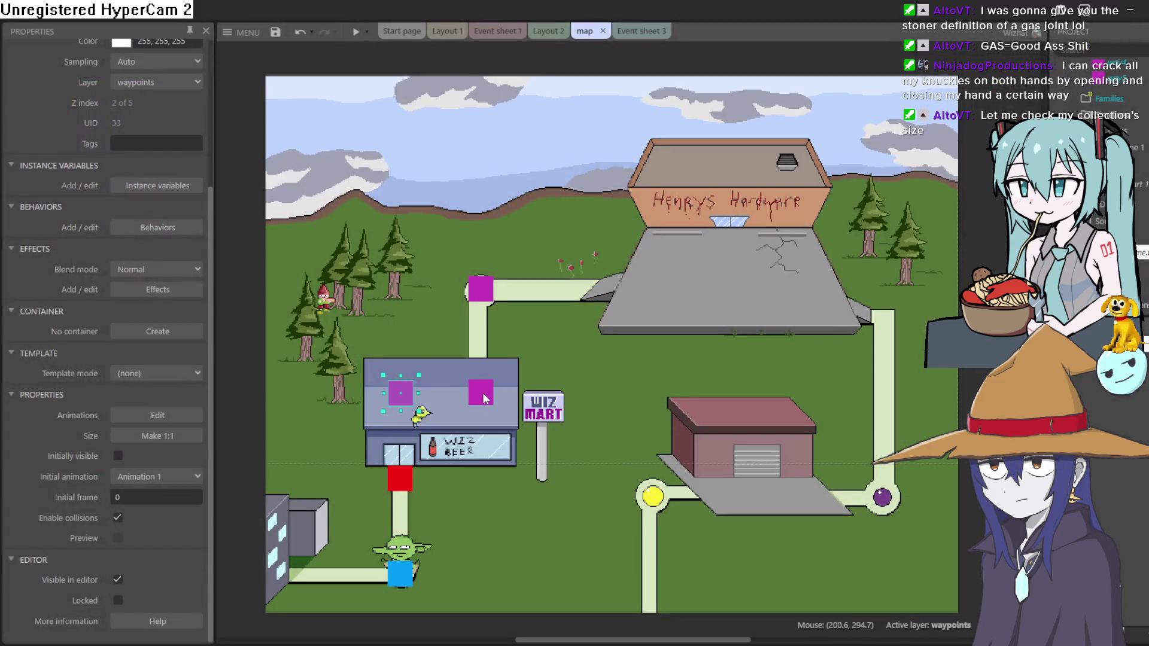
double_click(483, 392)
drag(99, 179, 74, 107)
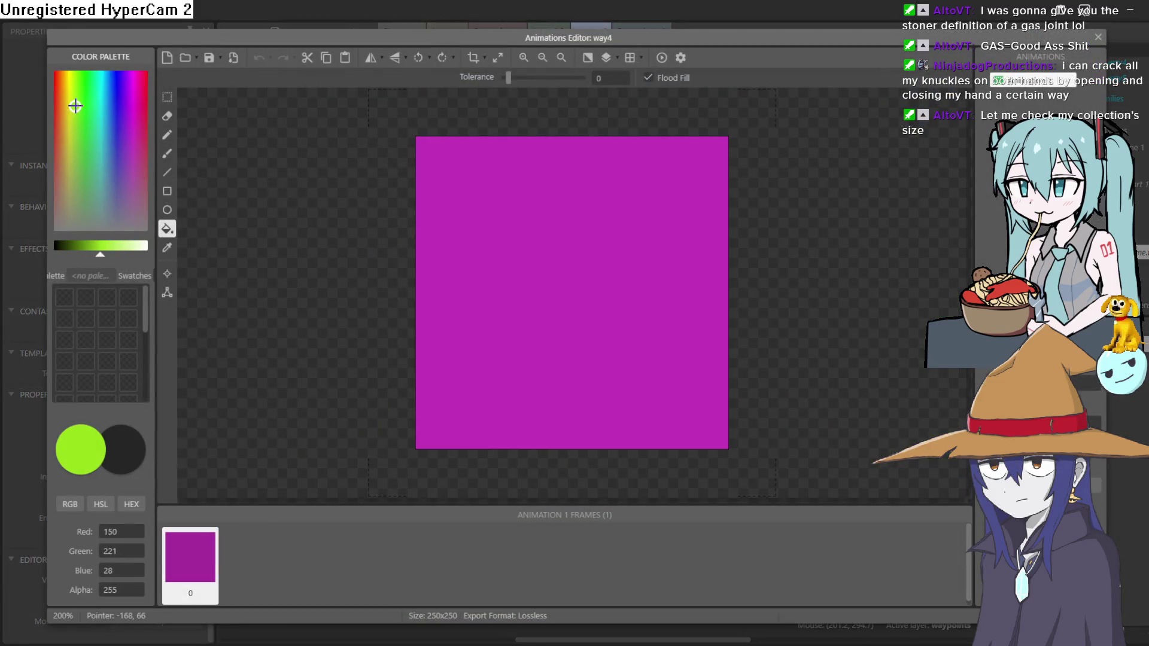
click(523, 315)
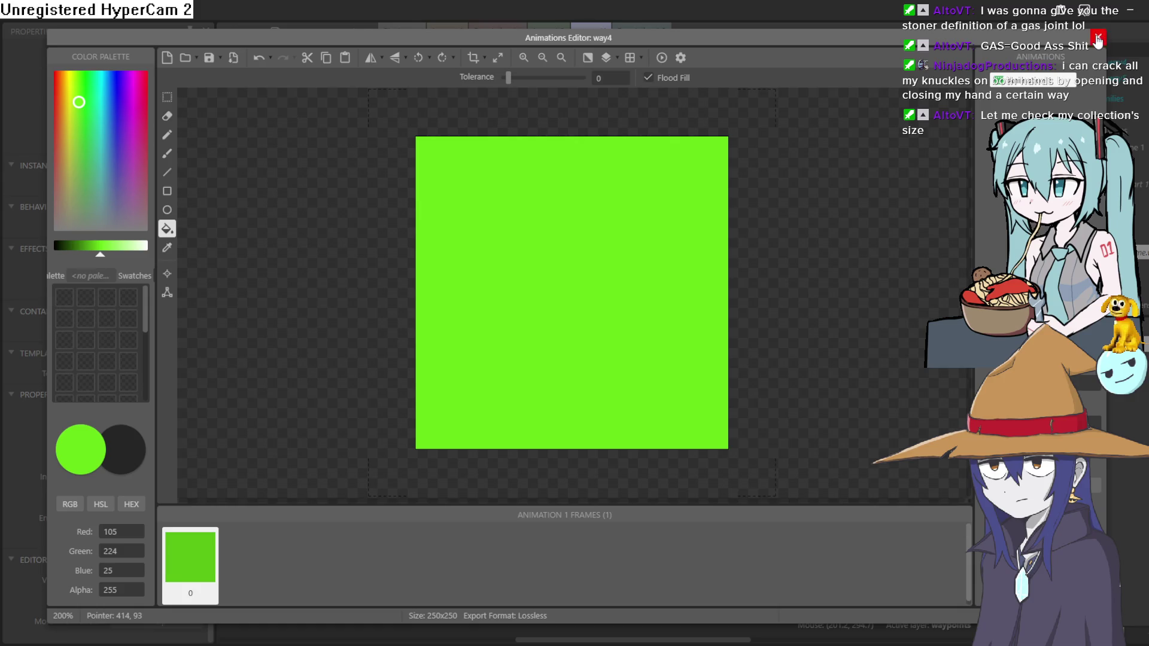
click(1098, 38)
Flood-fill the way5 sprite light blue, after briefly trying red.
double_click(489, 293)
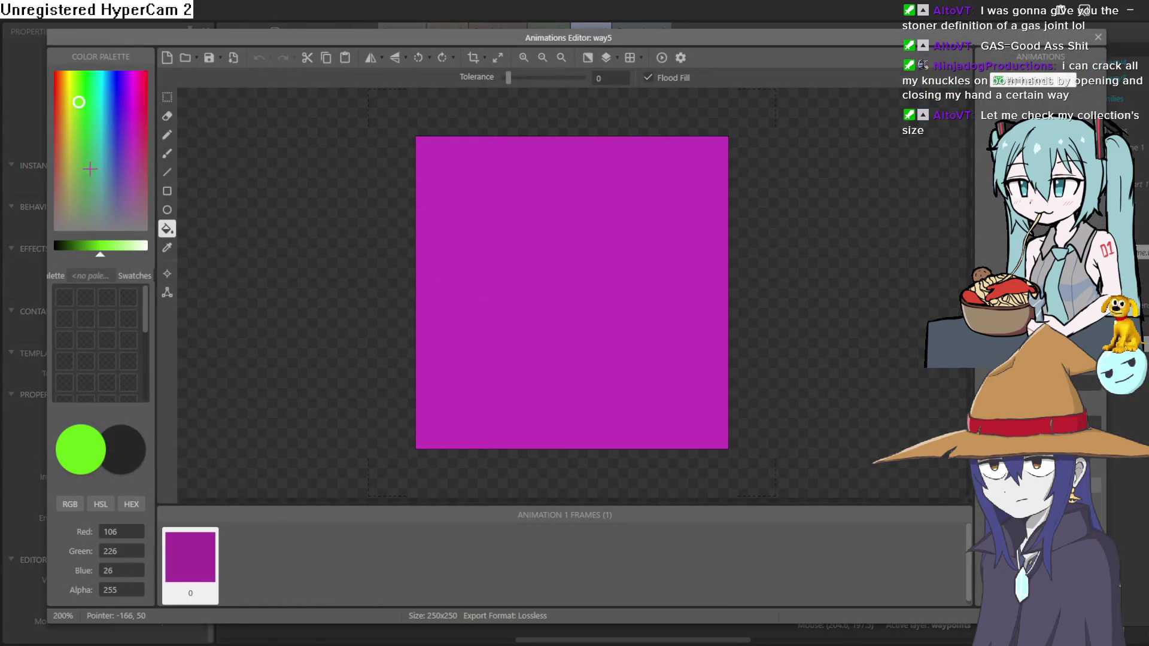
drag(66, 177, 46, 177)
click(53, 121)
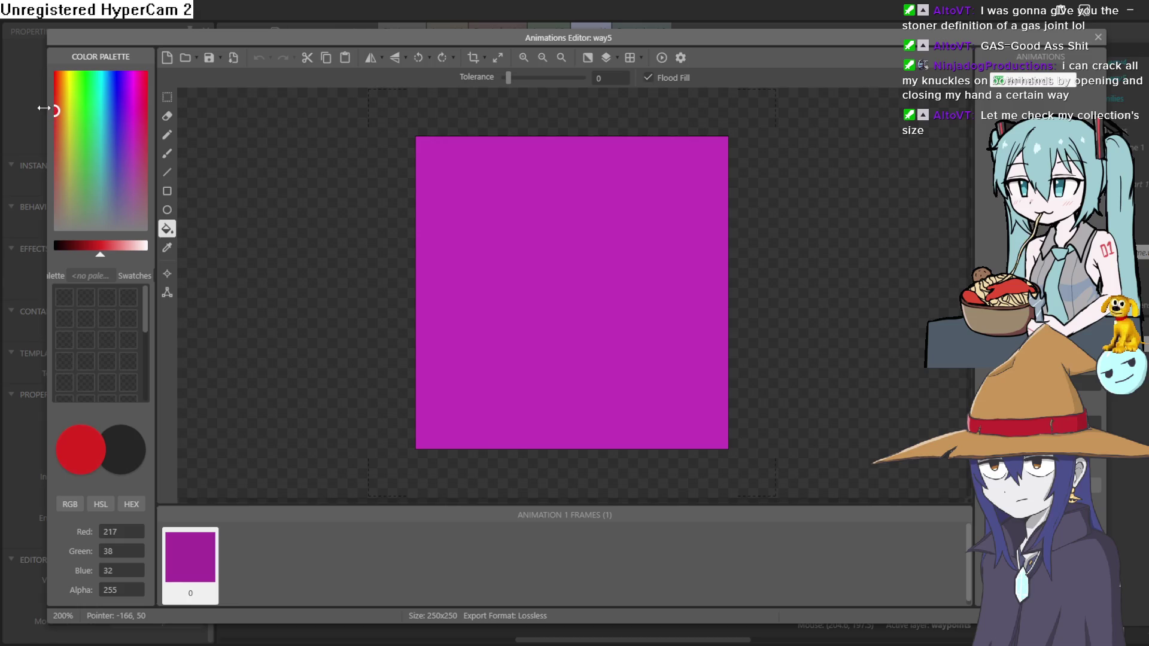
click(556, 286)
mouse_move(72, 137)
mouse_down()
mouse_move(123, 76)
mouse_move(105, 75)
mouse_up()
click(519, 270)
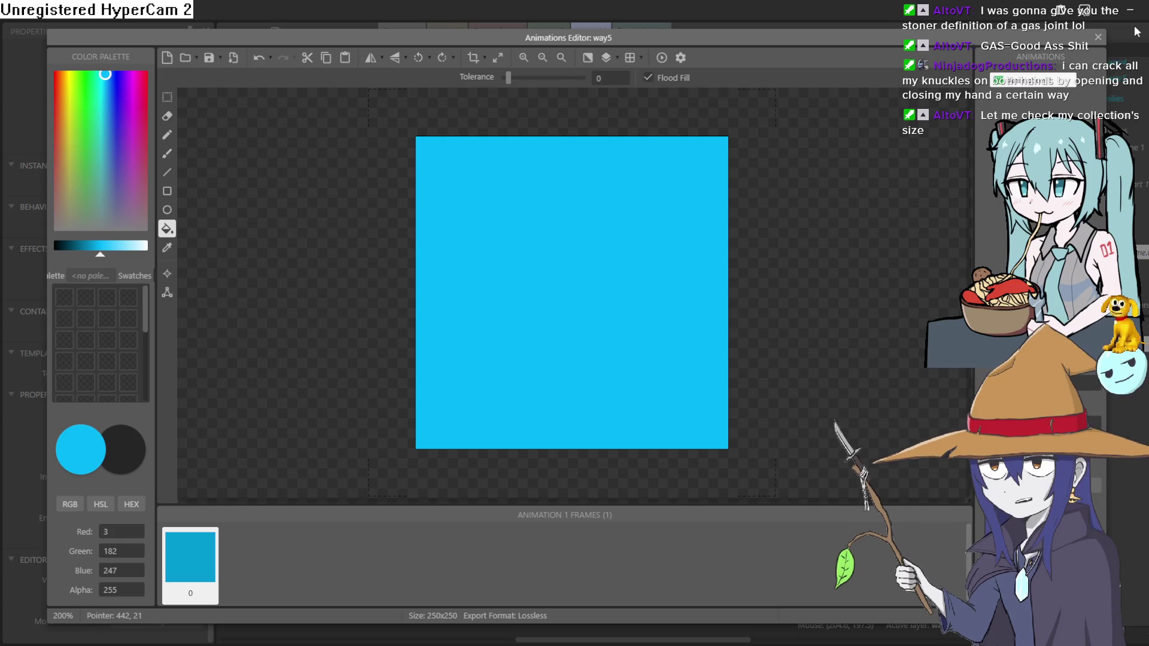
click(1098, 37)
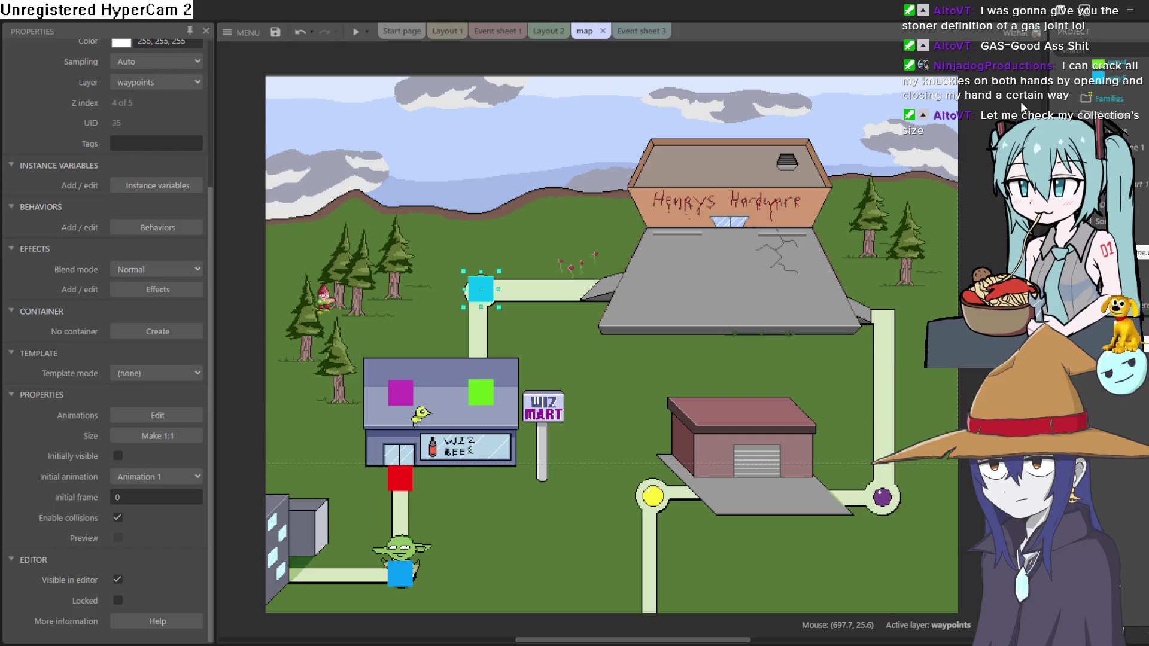
Duplicate the first W-pressed event on Event sheet 3.
click(625, 33)
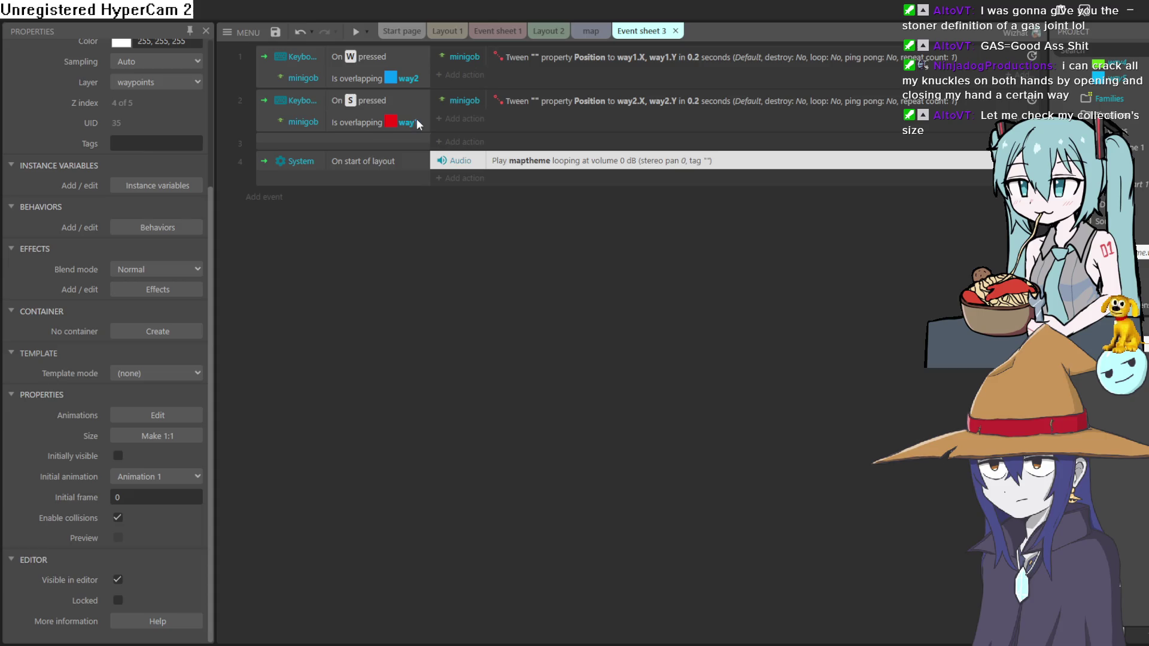
right_click(264, 70)
click(335, 181)
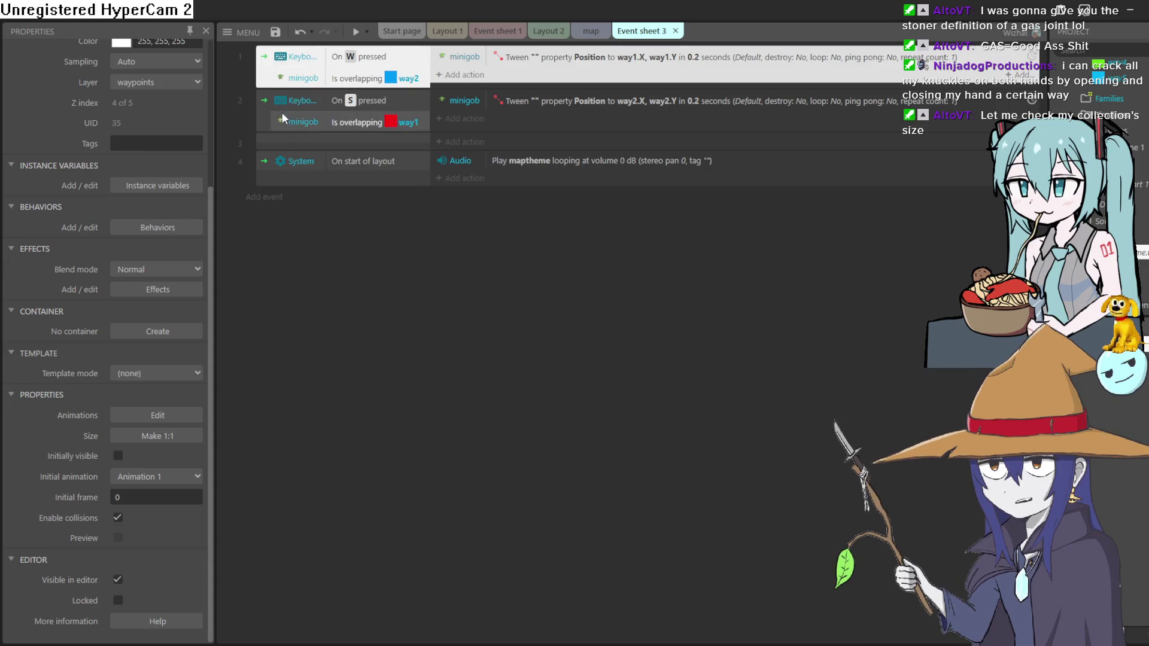
right_click(268, 82)
click(383, 118)
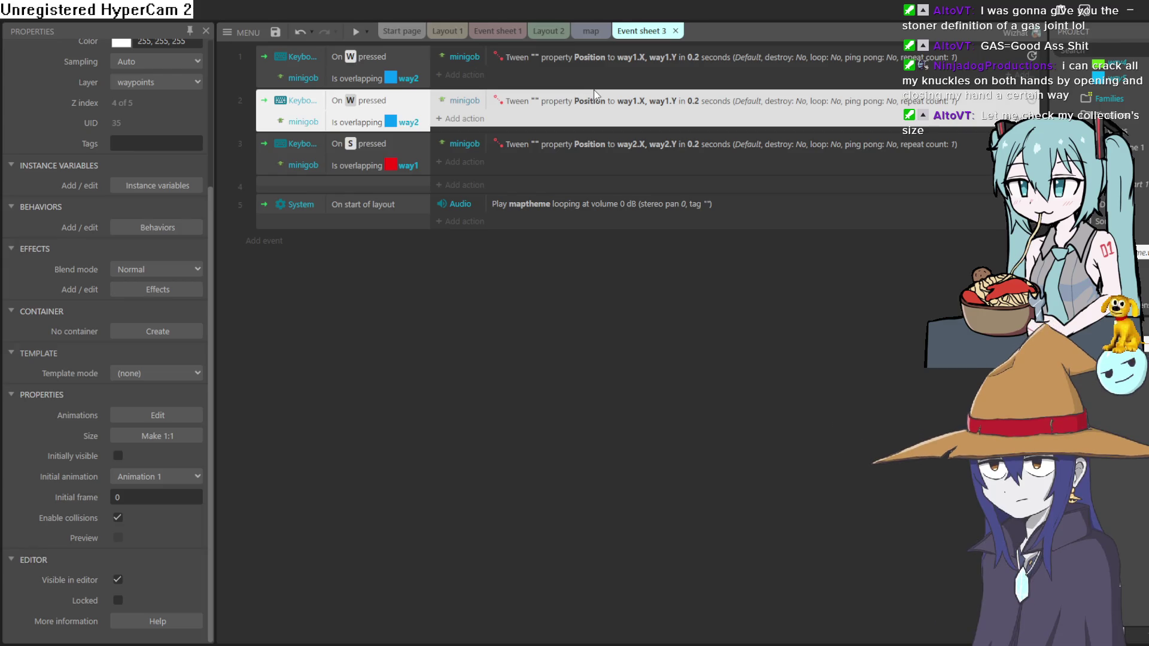
double_click(585, 107)
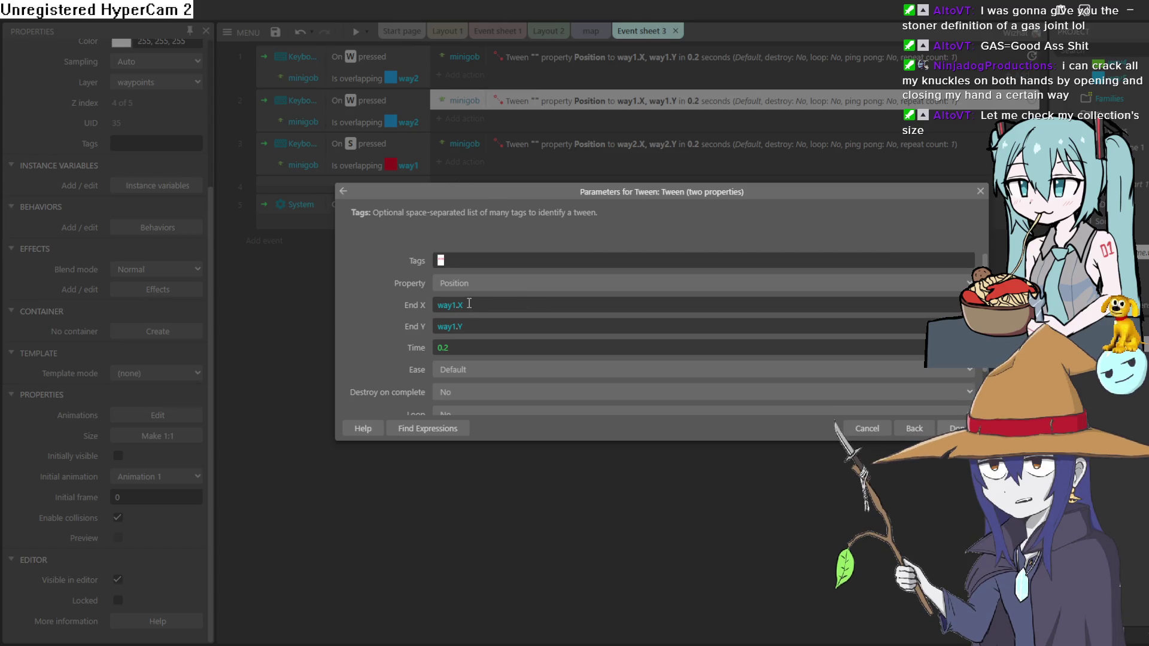
click(980, 191)
click(586, 30)
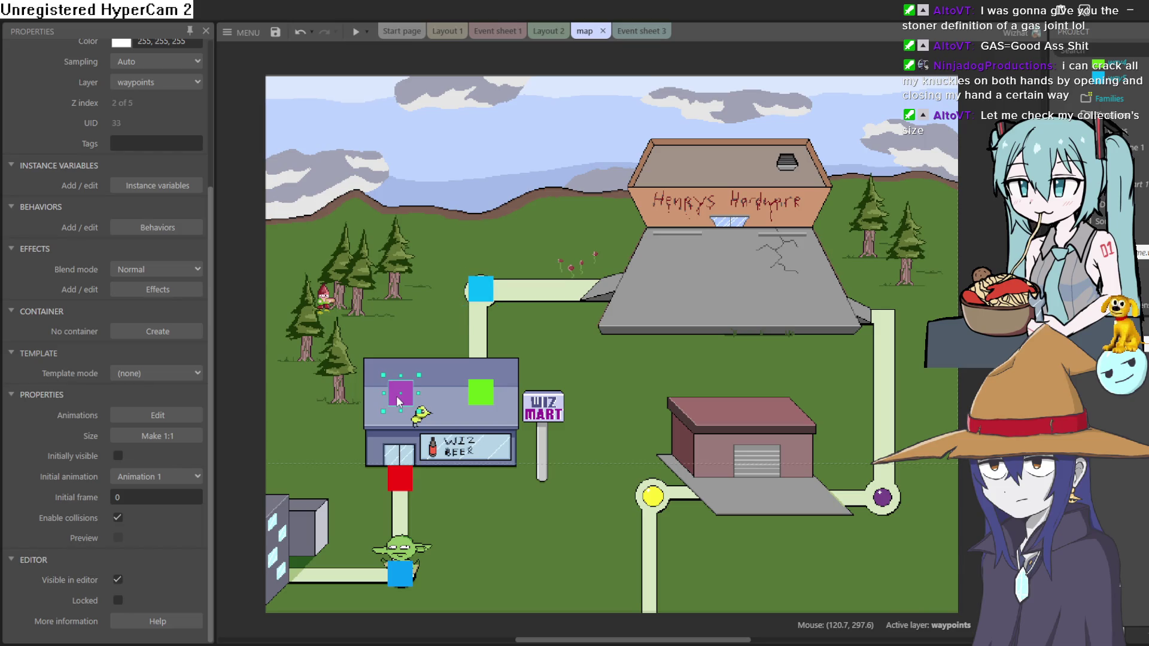
scroll(218, 283, up, 5)
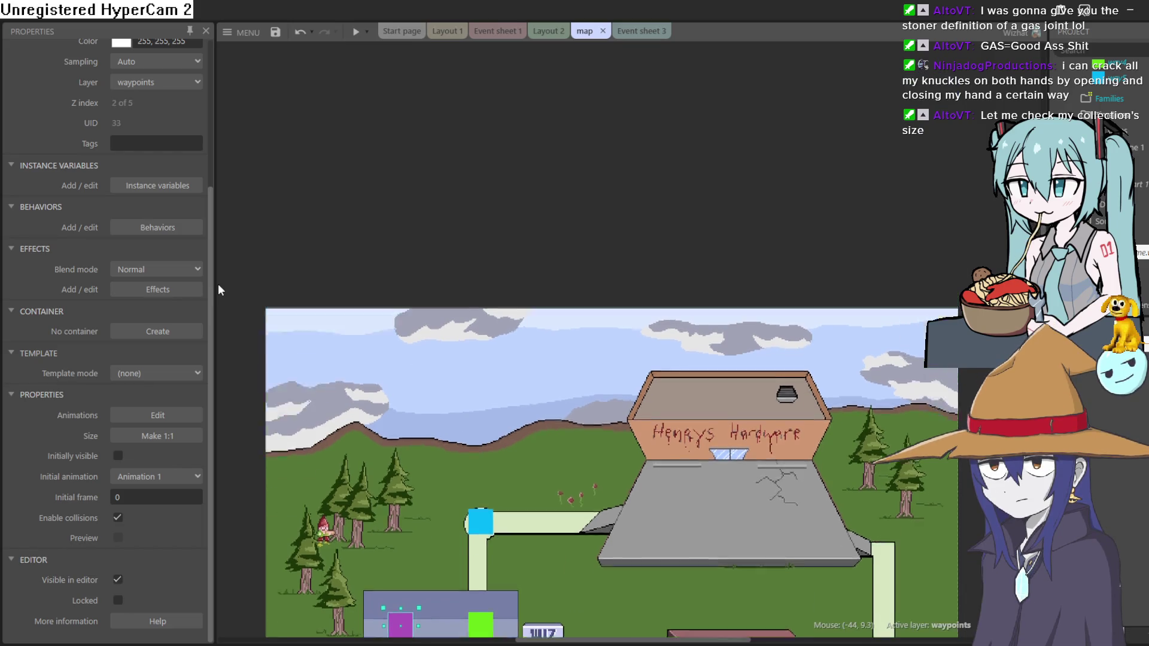
scroll(362, 298, down, 5)
scroll(143, 218, up, 4)
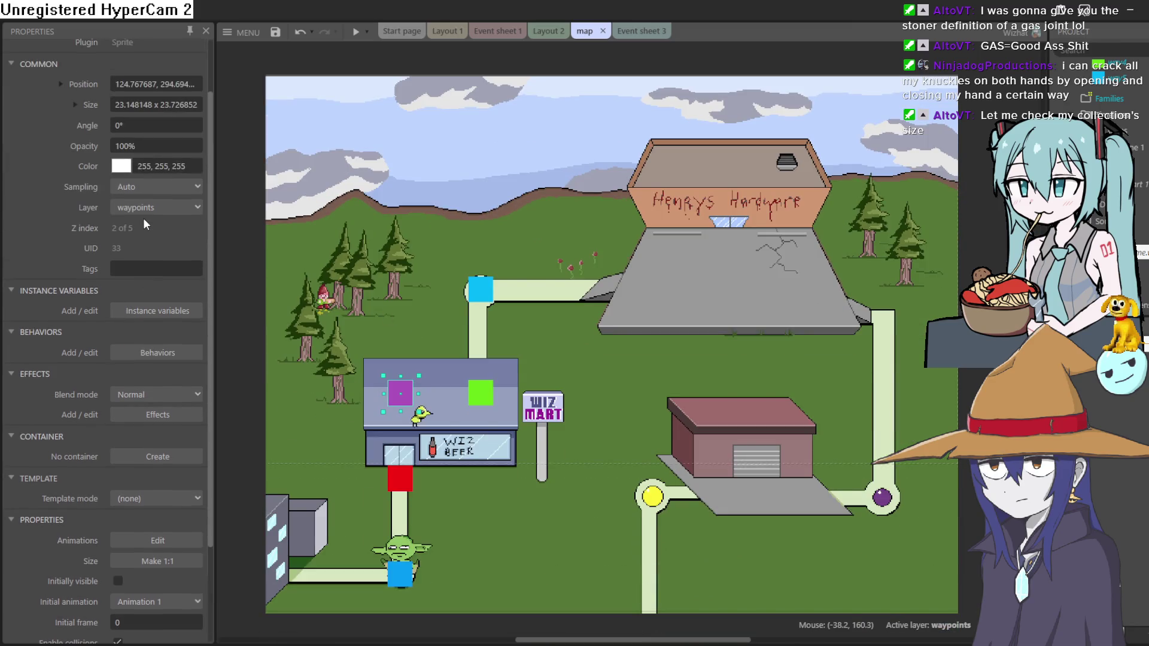
click(621, 32)
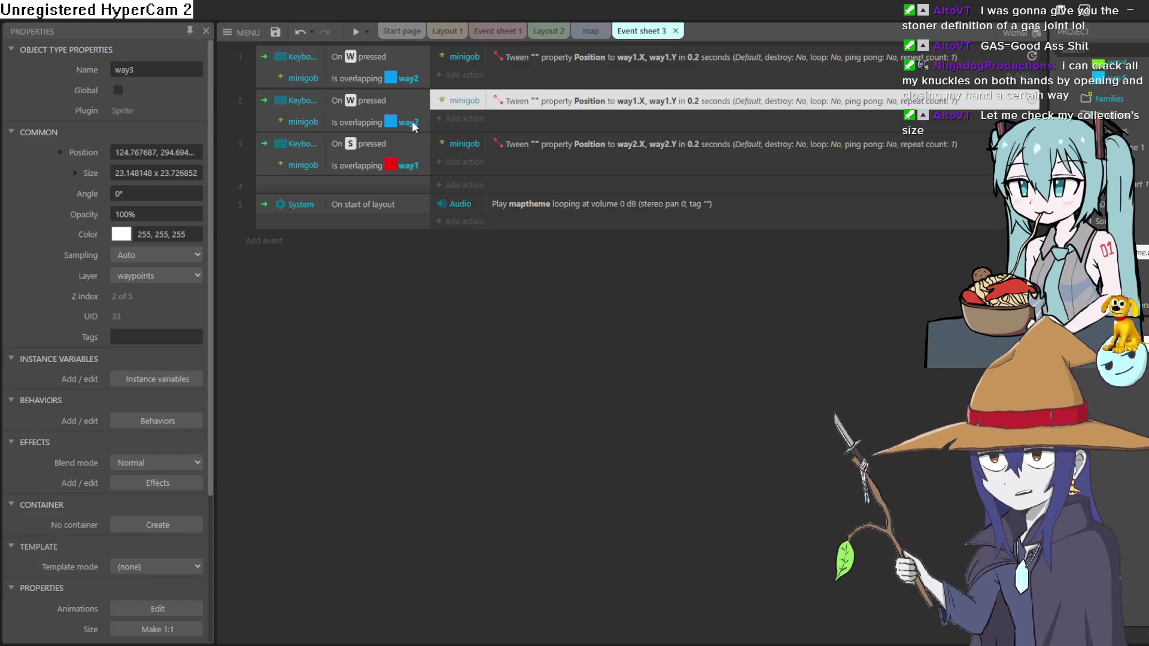
Retarget the duplicated event's tween End X and End Y to way3.
double_click(602, 103)
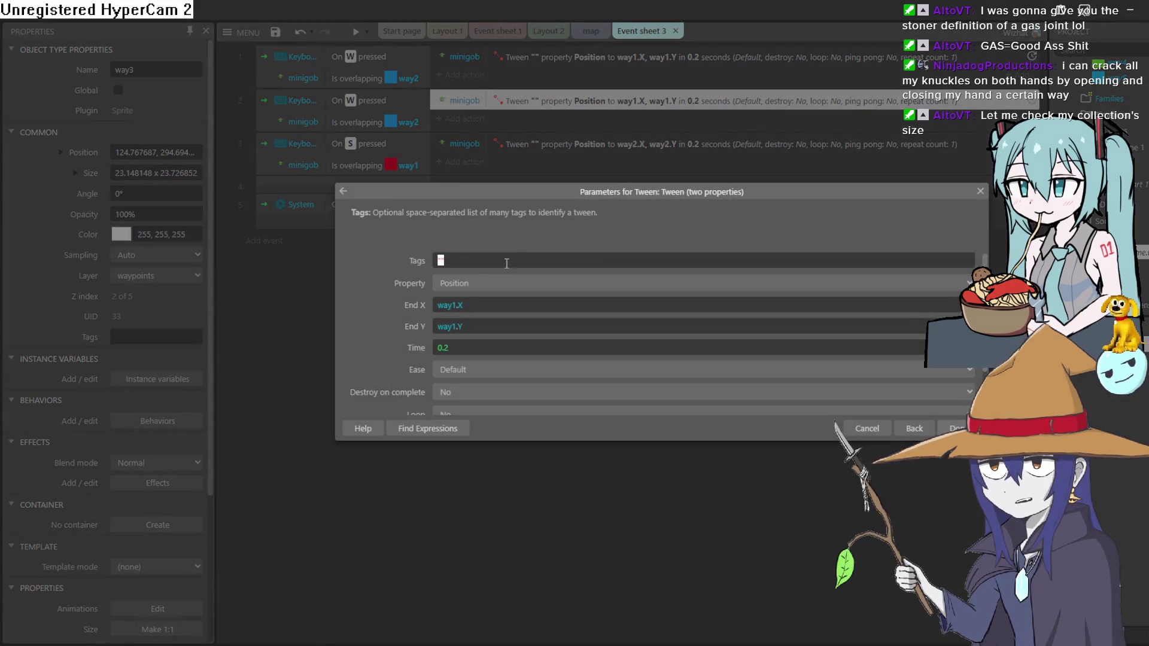
click(471, 304)
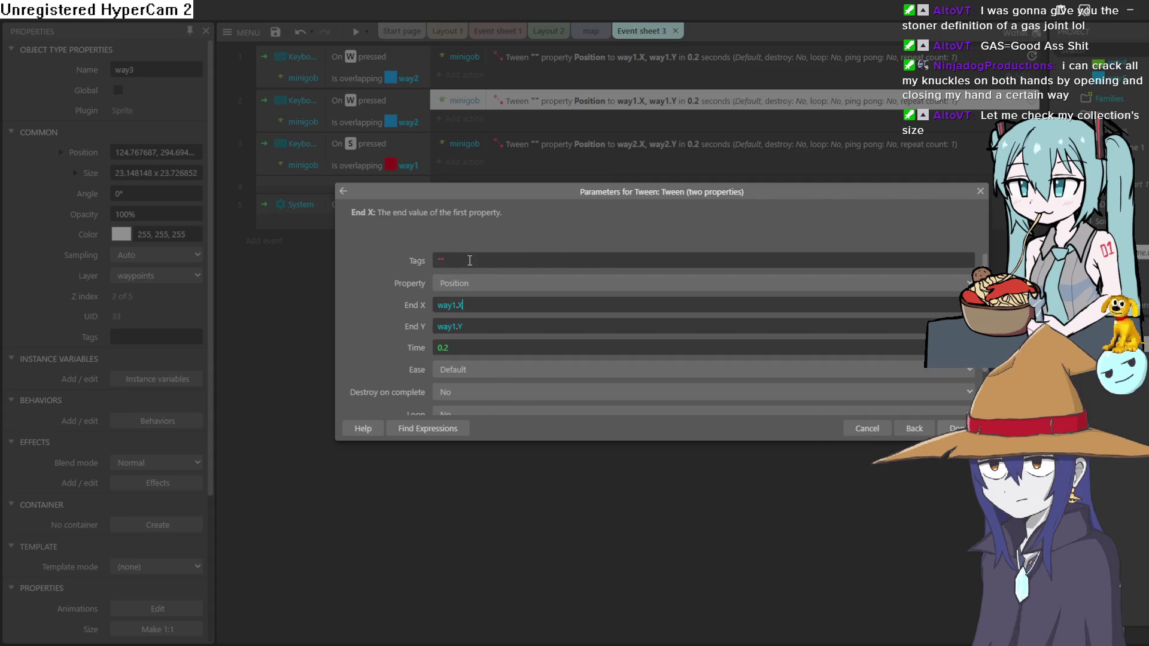
key(Left)
key(Left)
key(BackSpace)
text(3)
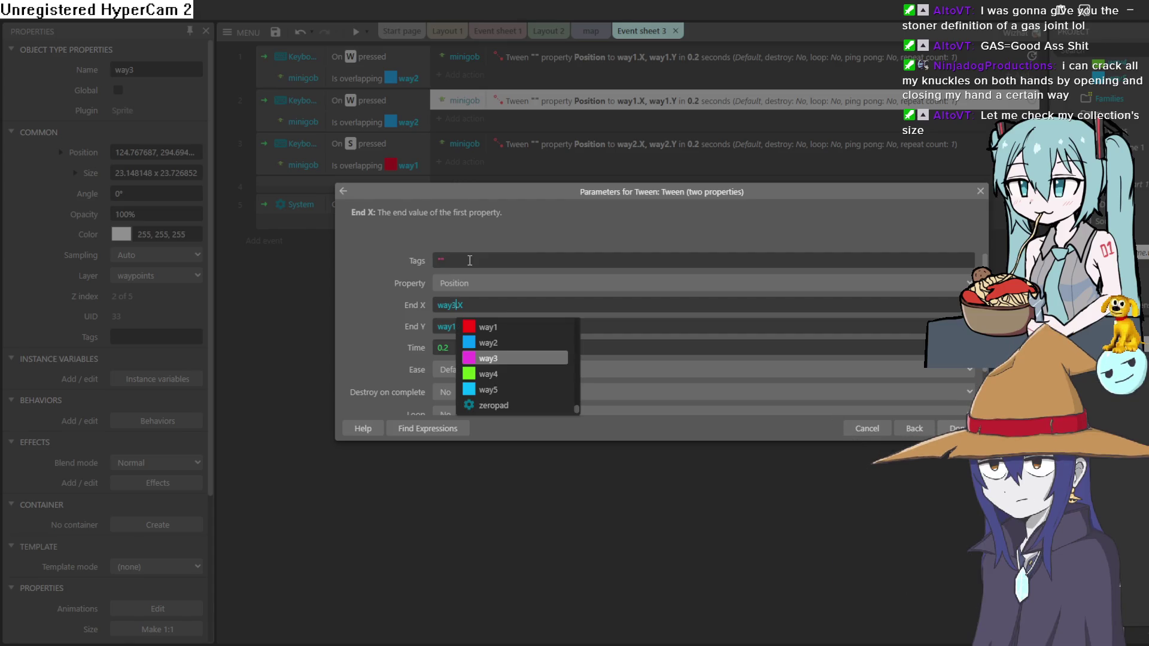
click(447, 323)
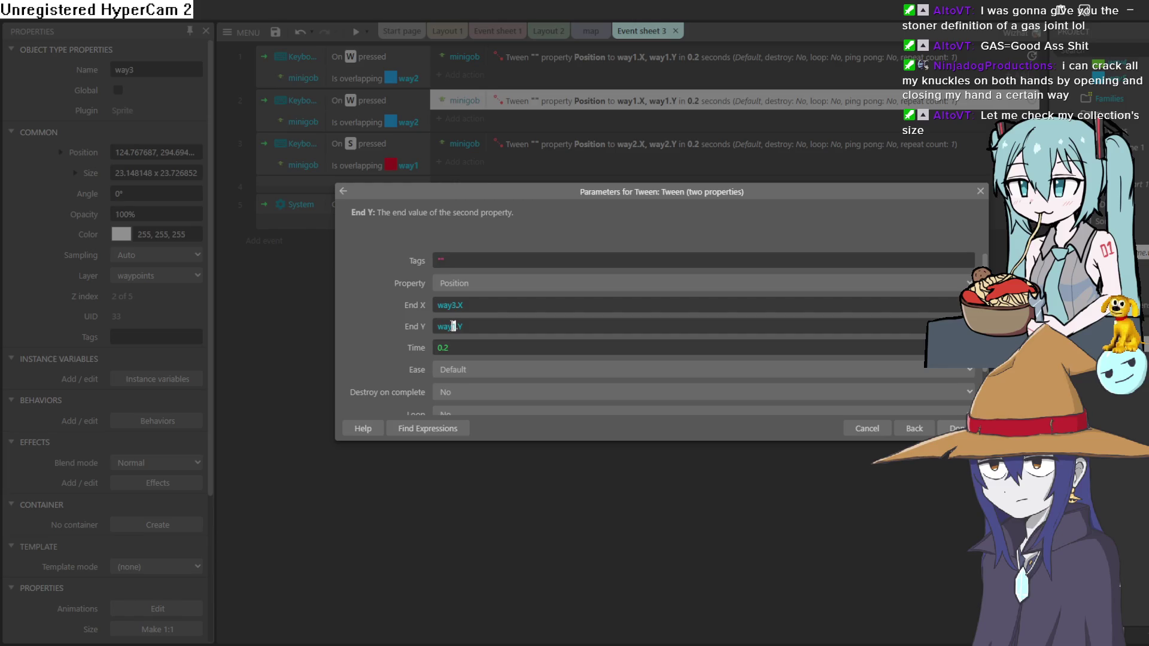
key(BackSpace)
text(3)
key(Return)
key(Return)
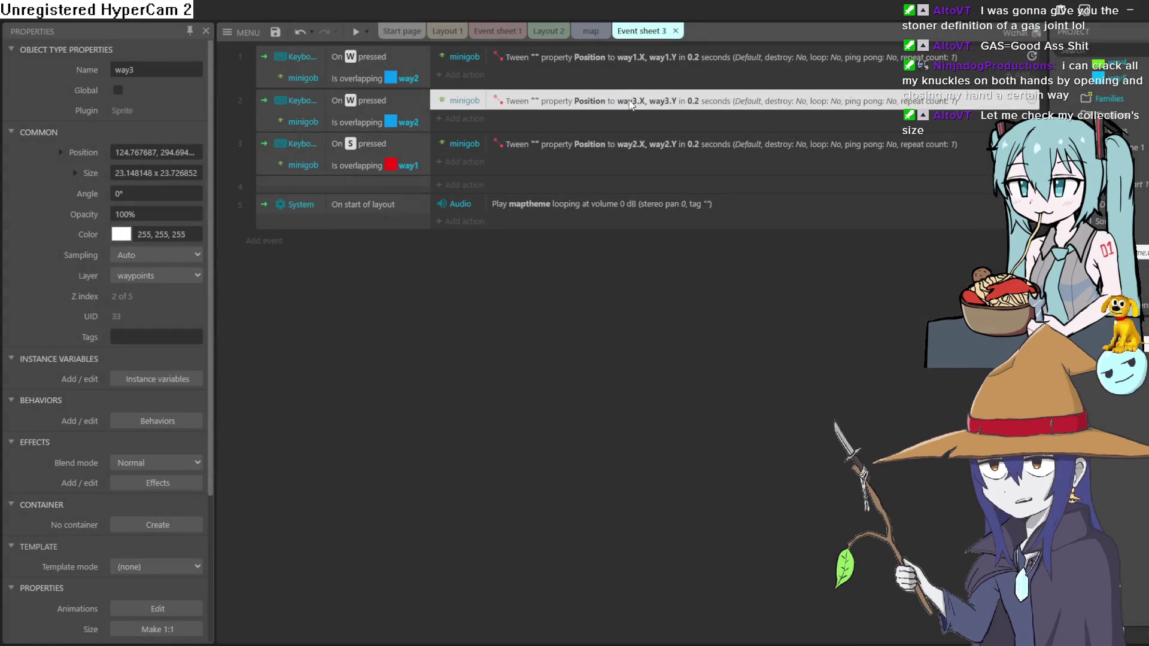
Add two more copies of the way3 tween action to event 2.
right_click(631, 105)
click(711, 311)
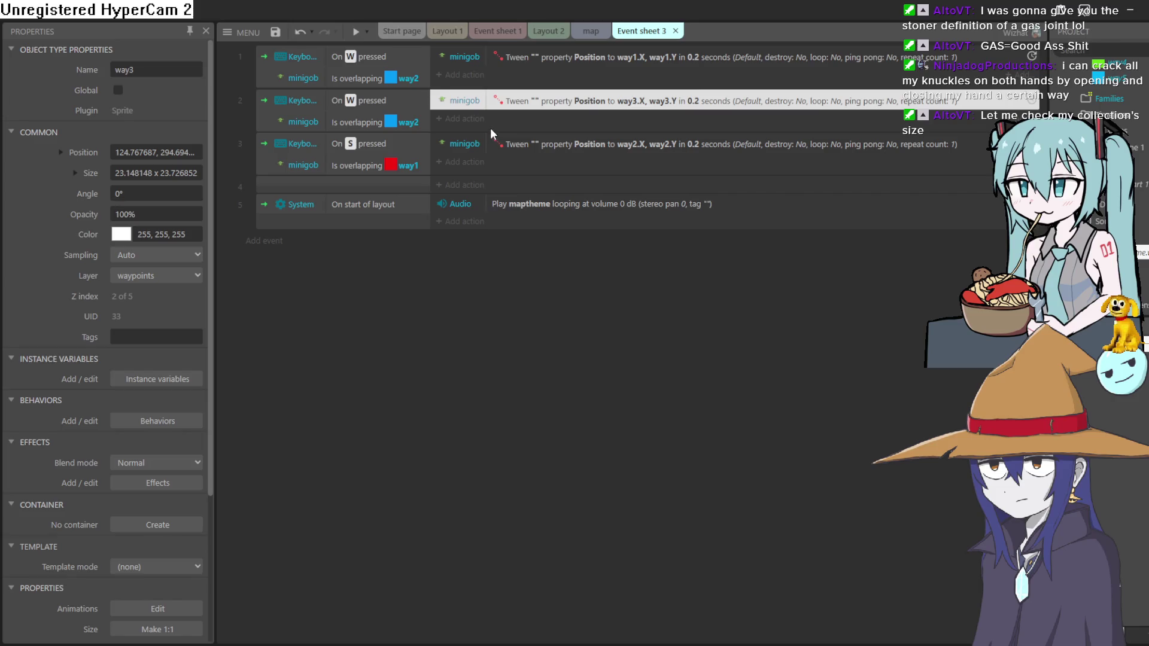
right_click(524, 106)
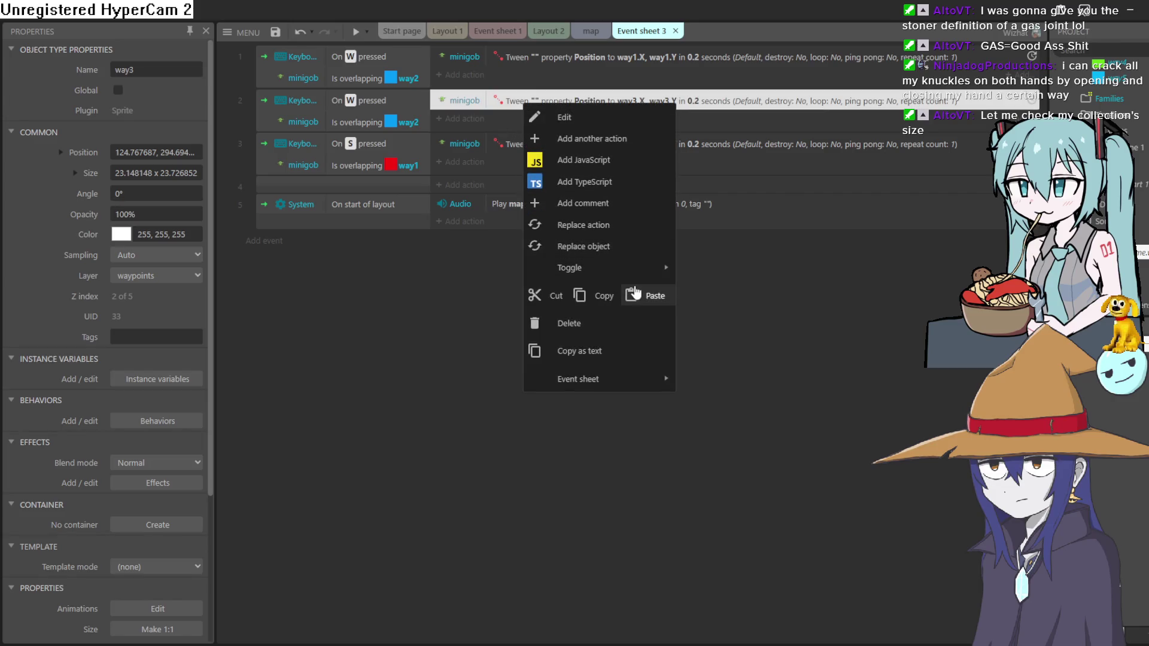
click(635, 292)
right_click(571, 121)
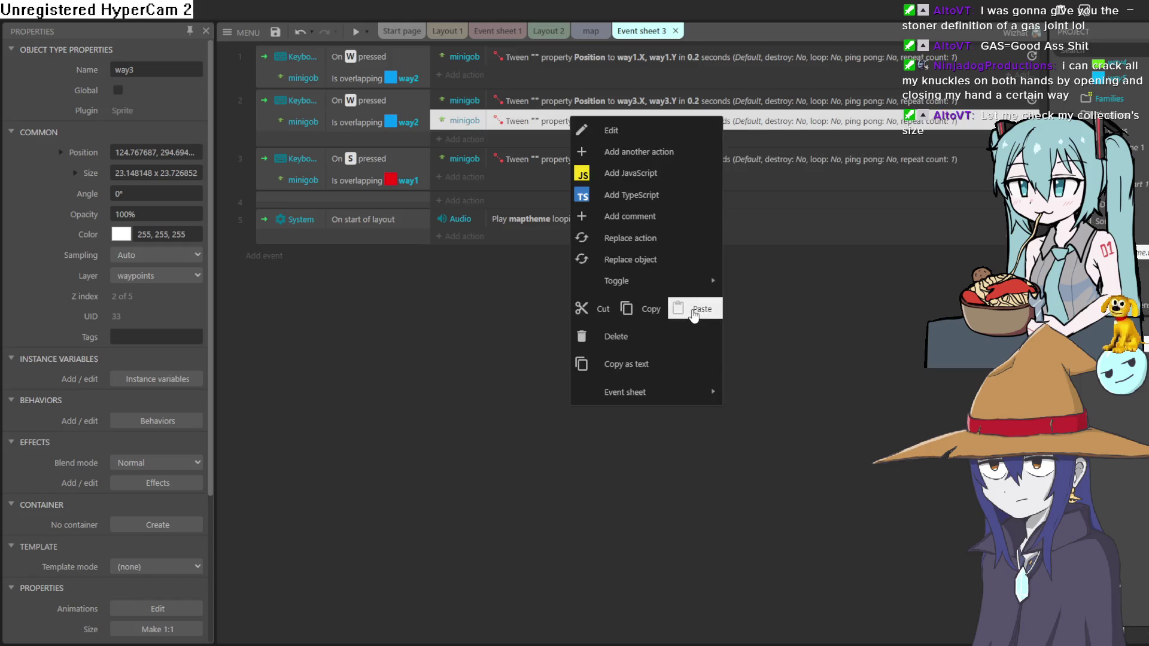
click(695, 311)
Point the second tween's End X and End Y at way4.
double_click(556, 122)
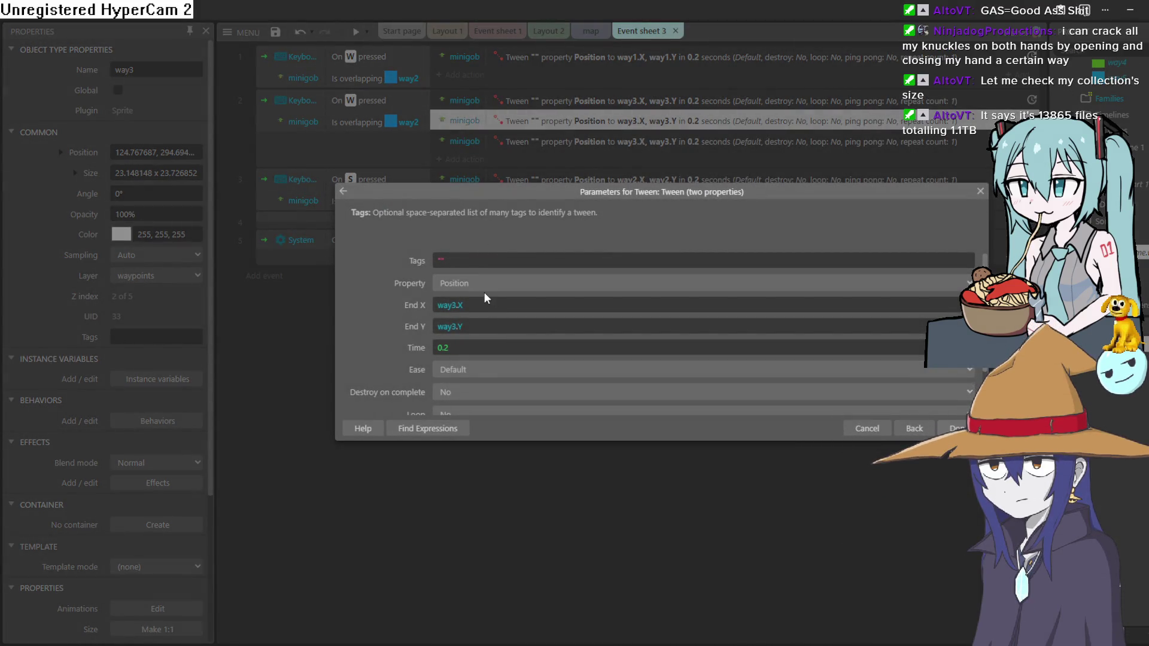
click(458, 305)
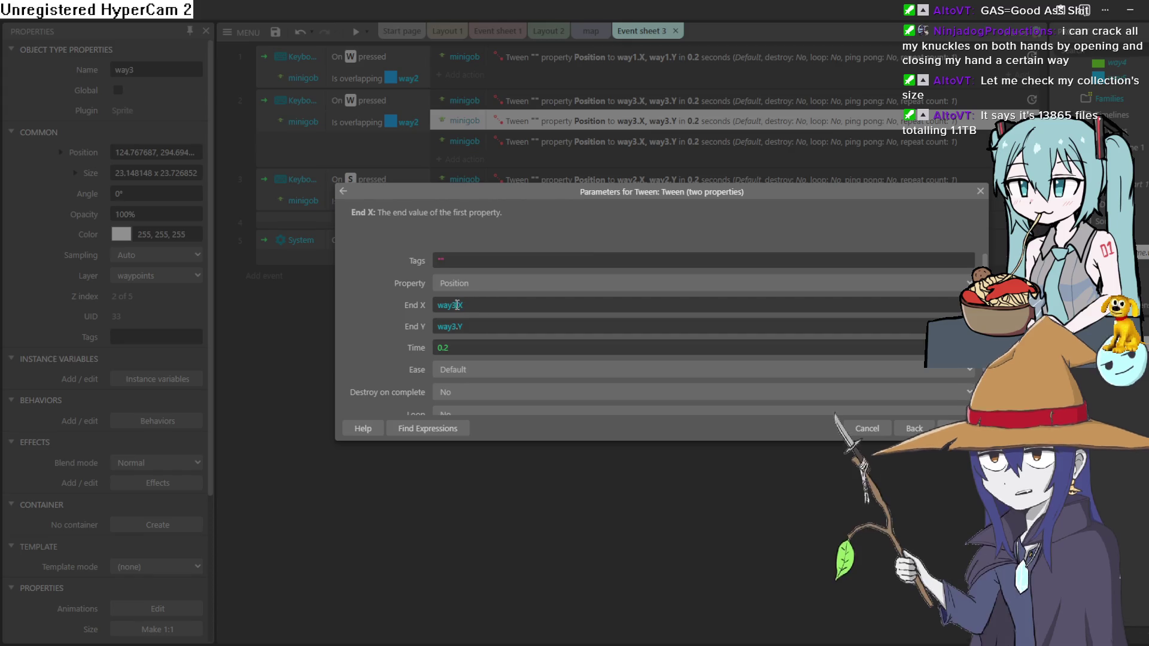
key(BackSpace)
text(4)
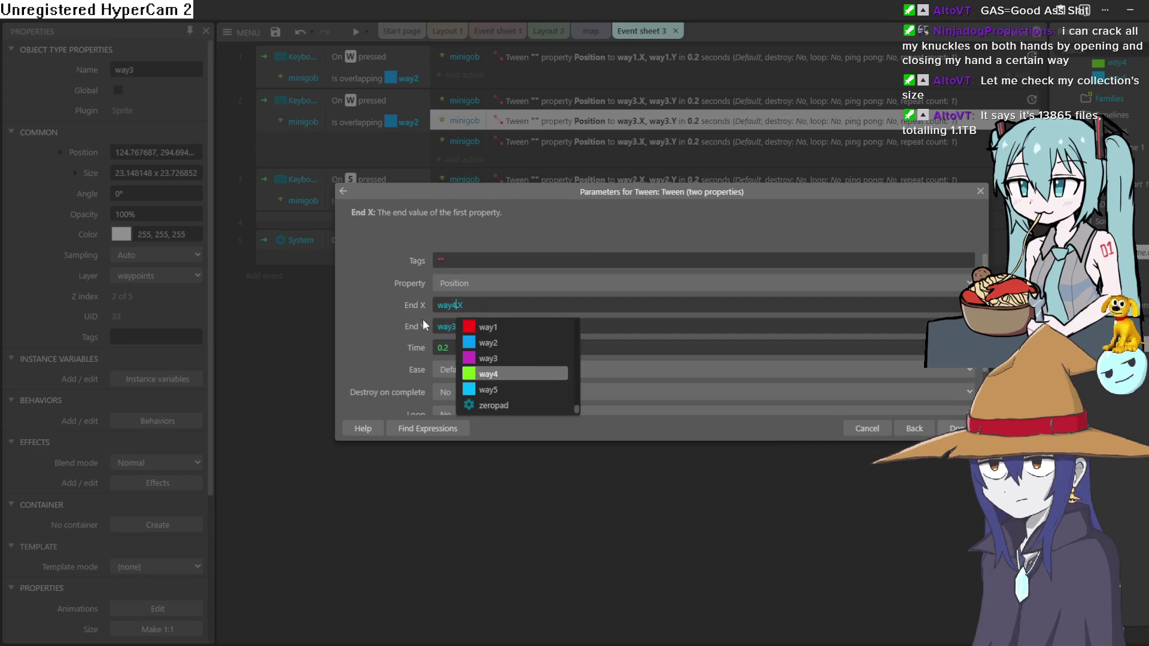
key(Tab)
click(455, 326)
key(BackSpace)
text(4)
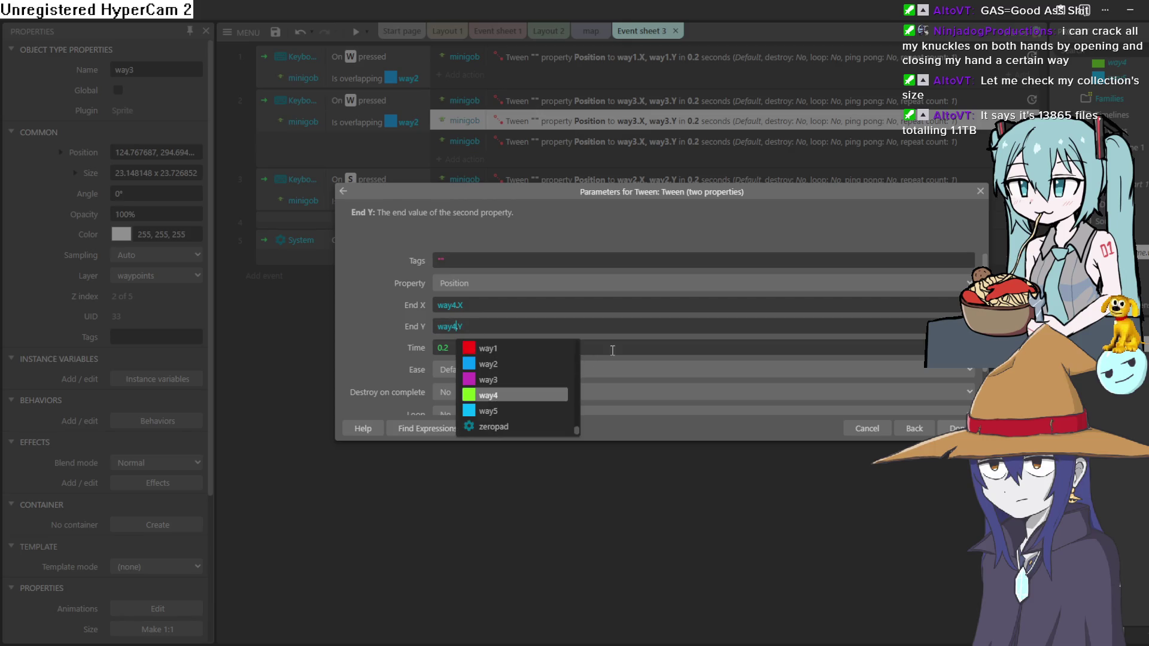
click(644, 323)
key(Return)
Point the third tween's End X and End Y at way5.
click(546, 143)
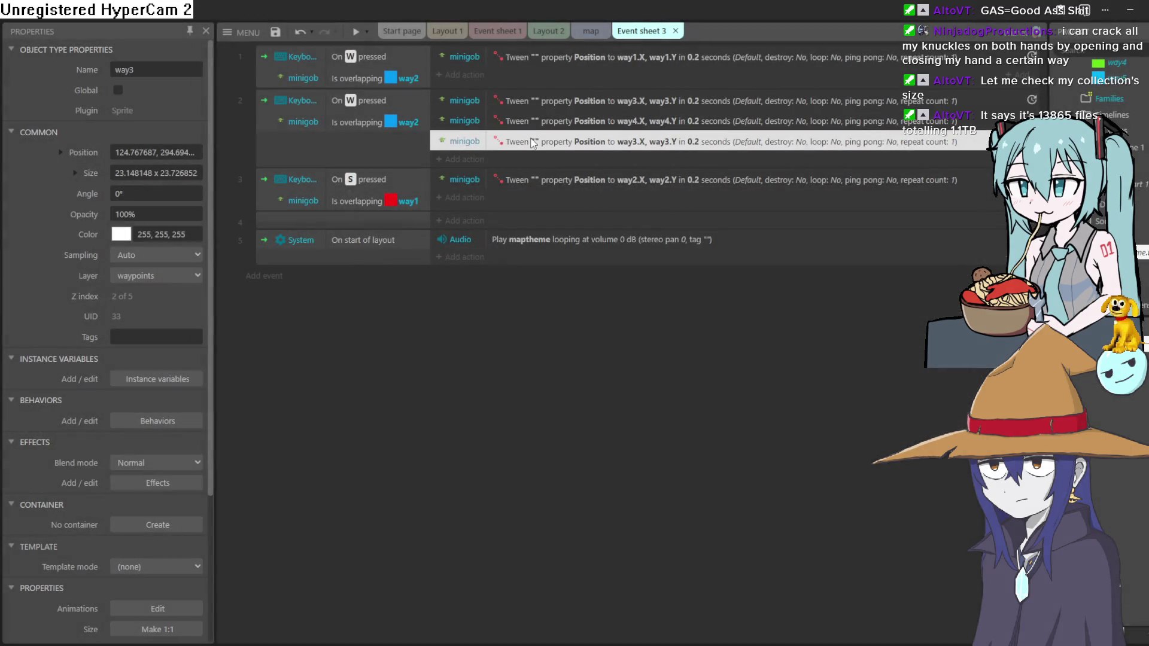
double_click(545, 144)
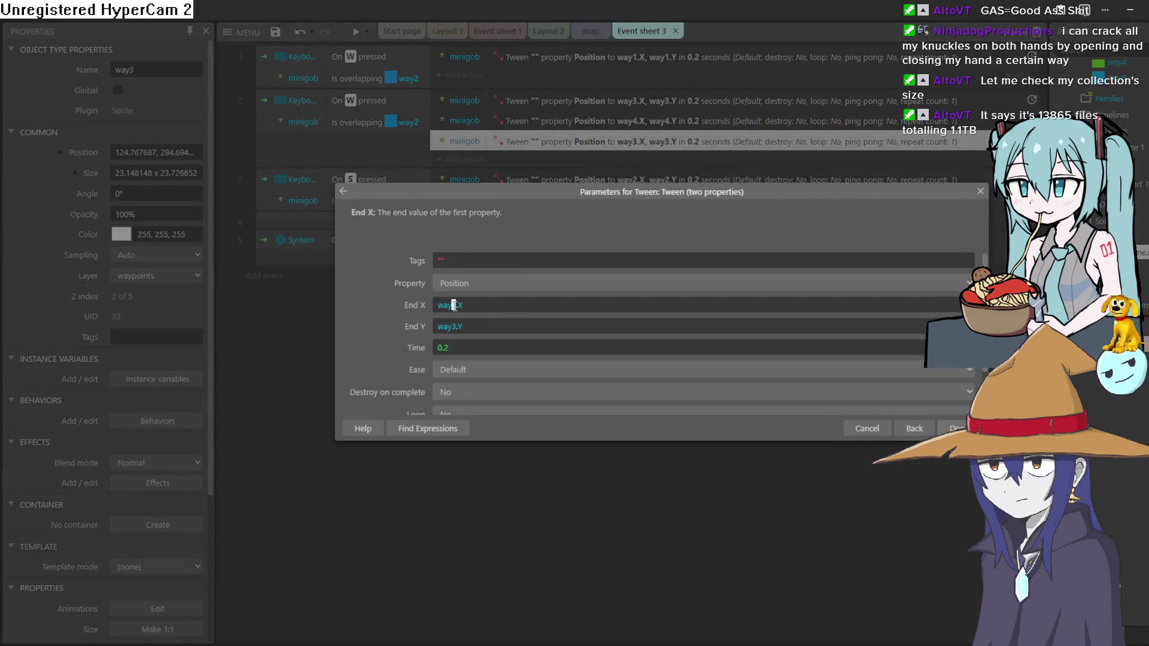
text(5)
click(411, 320)
text(5)
click(488, 190)
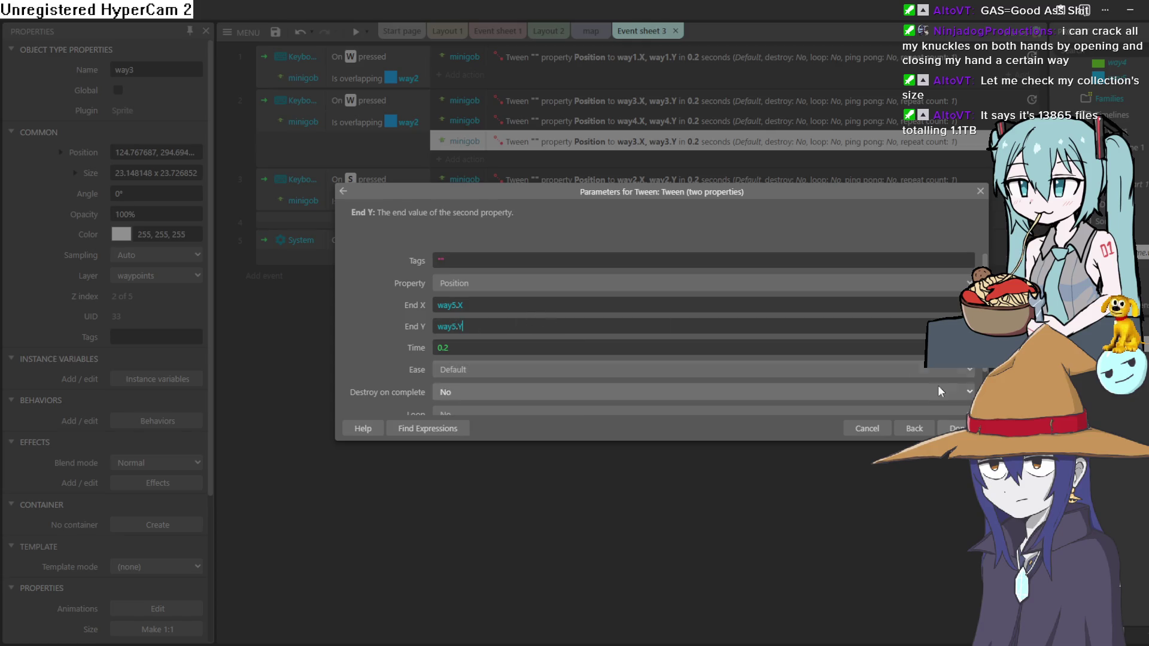
key(Return)
click(458, 158)
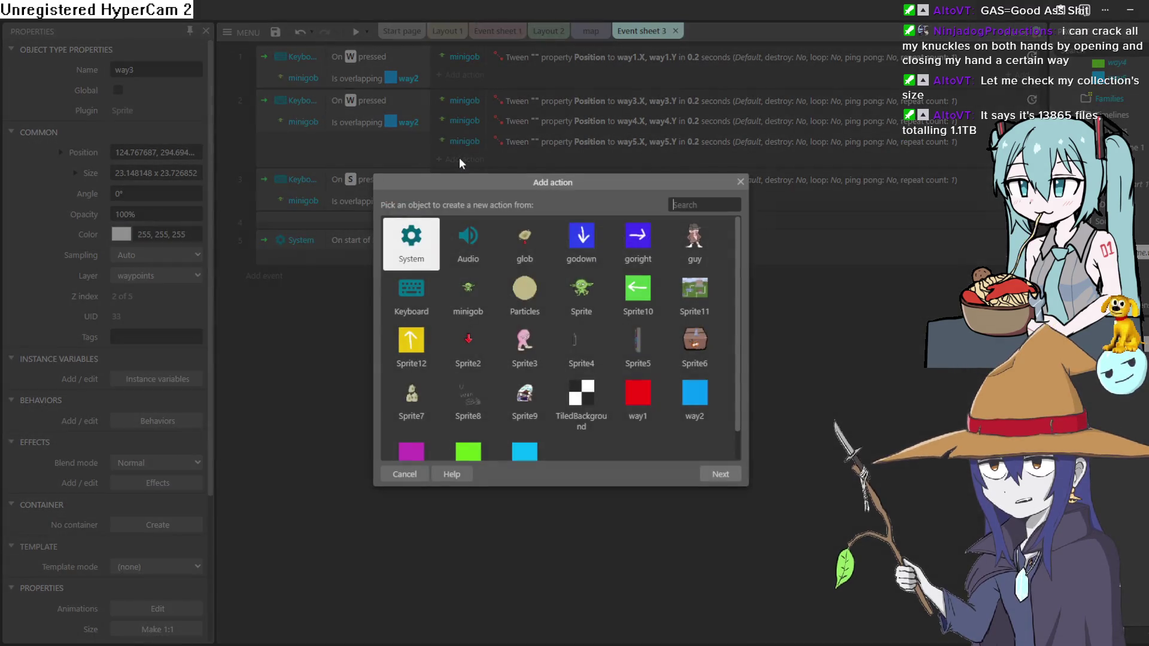
Add a System Wait of 0.1 seconds to event 2, placed below the way3 tween.
double_click(428, 251)
scroll(455, 397, down, 10)
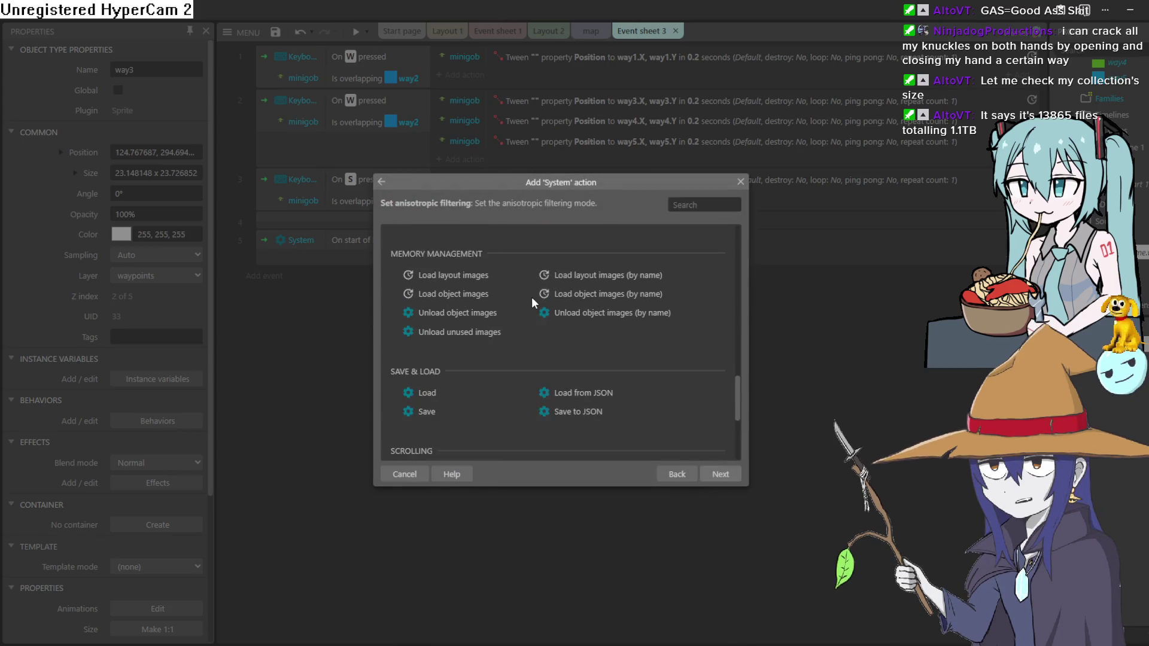
double_click(428, 415)
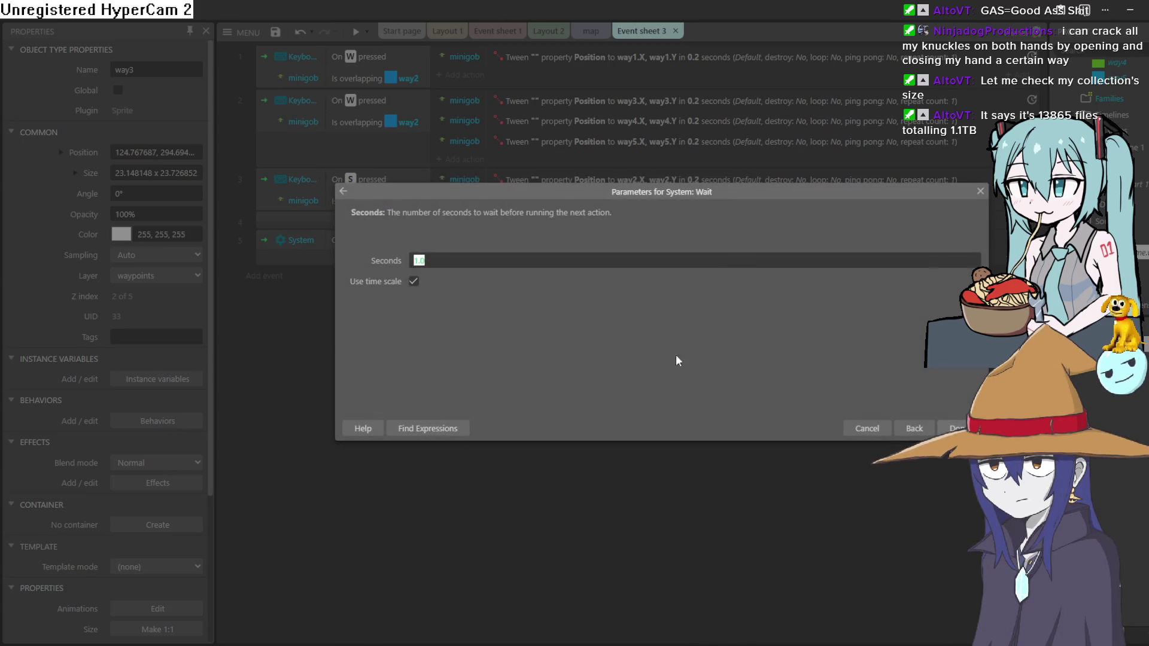
text(0.1)
key(Return)
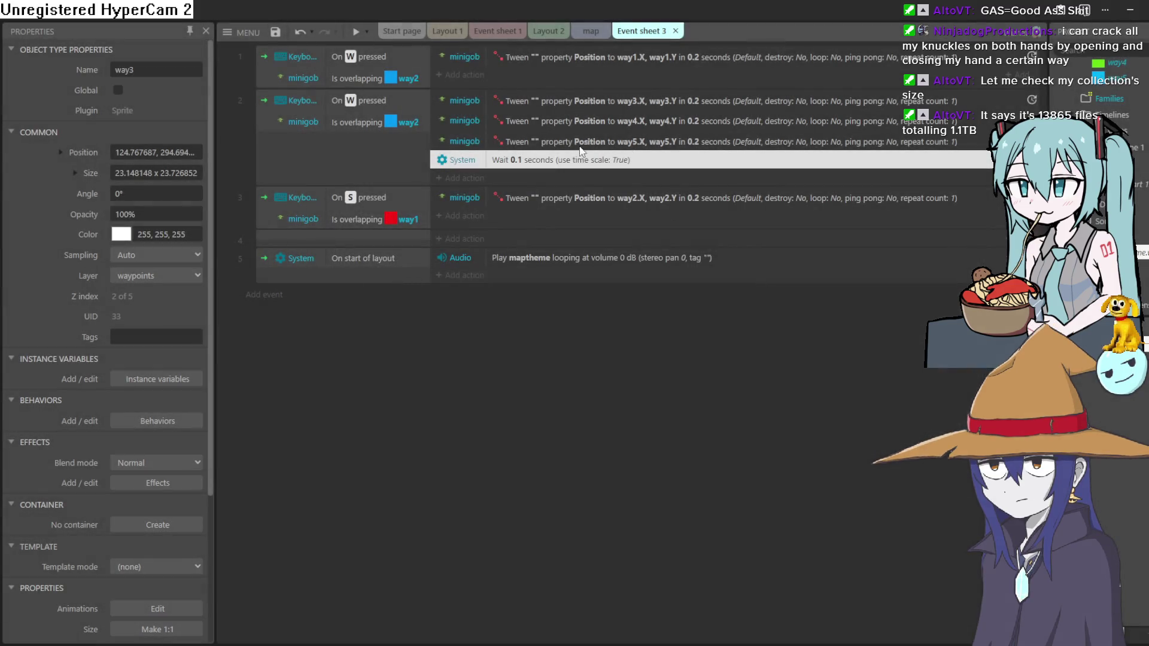
drag(573, 160, 573, 119)
Copy the 0.1-second wait and paste it after the way4, way5 and way3 tweens.
right_click(572, 119)
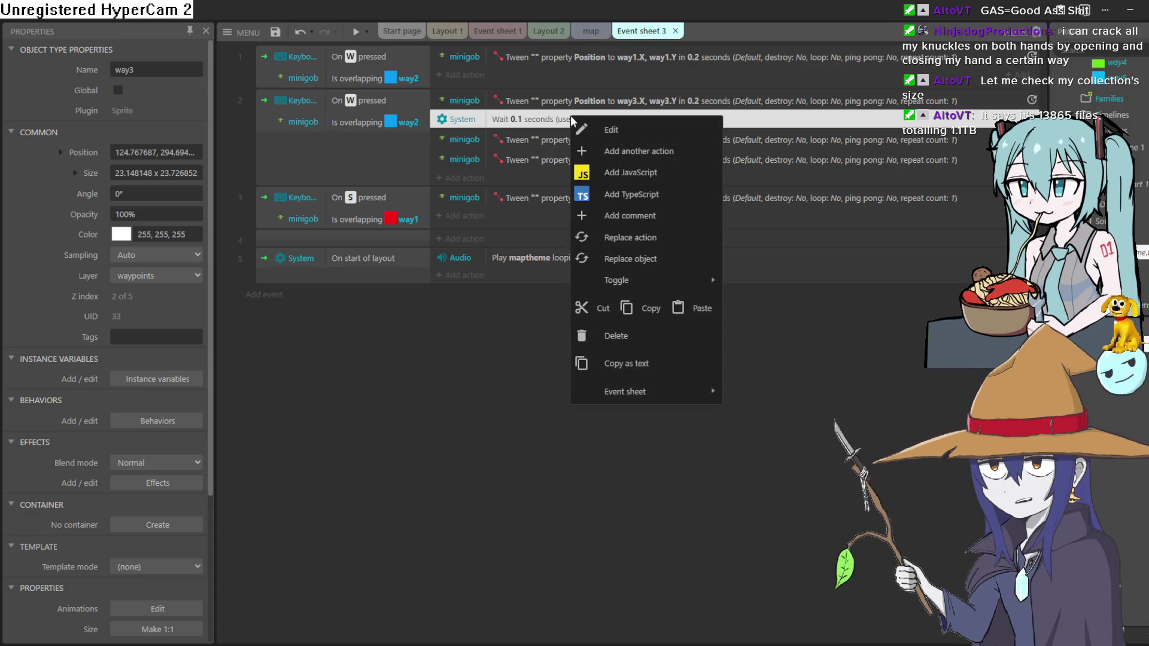
click(531, 103)
click(538, 119)
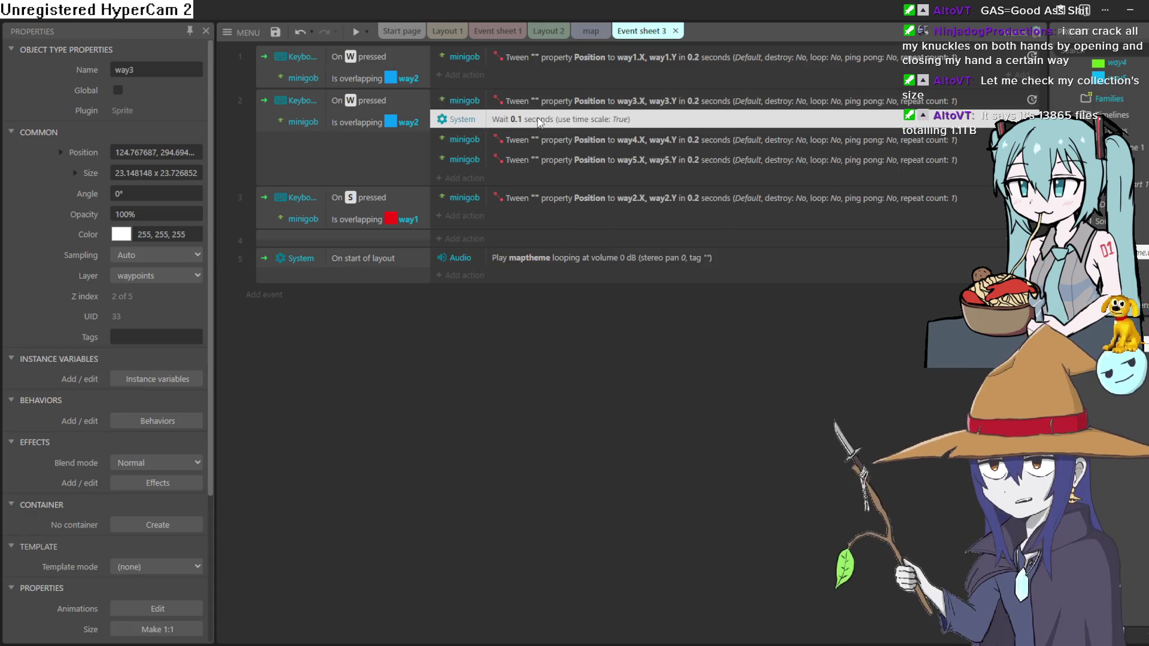
right_click(538, 119)
click(628, 310)
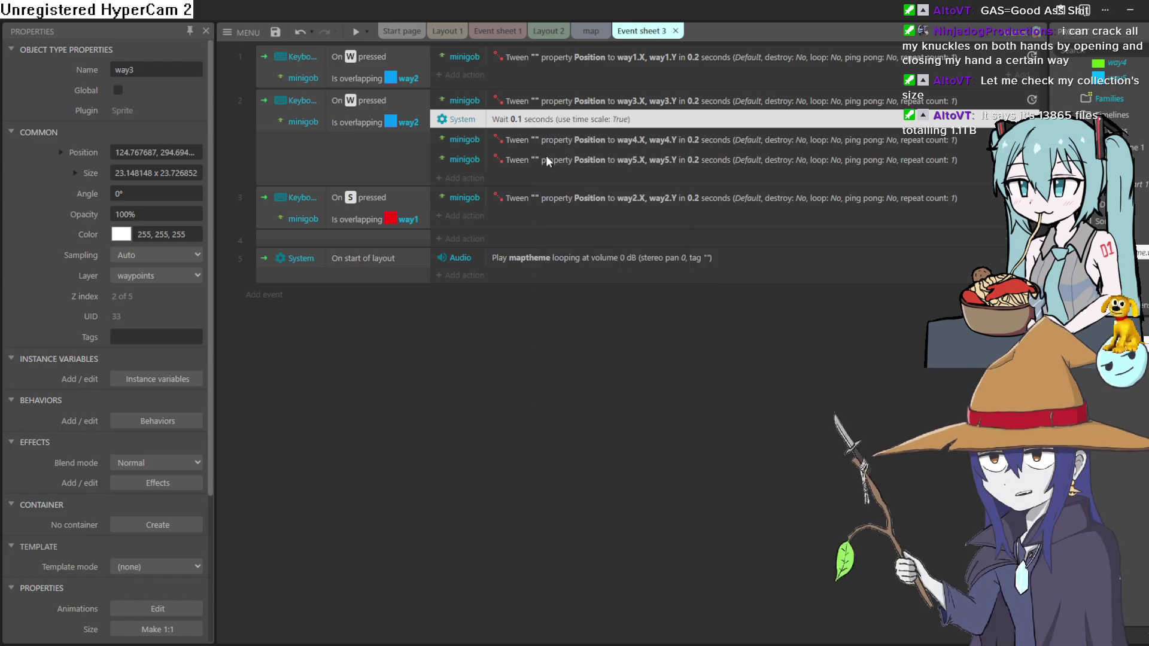
click(528, 140)
right_click(527, 142)
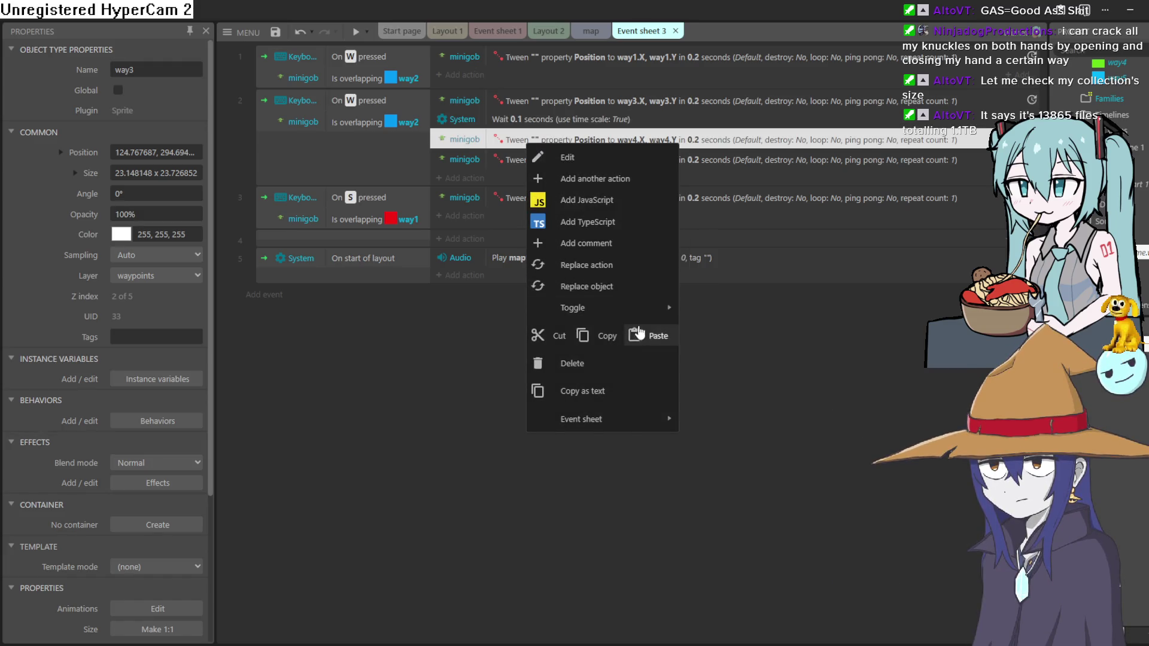
click(657, 336)
right_click(551, 184)
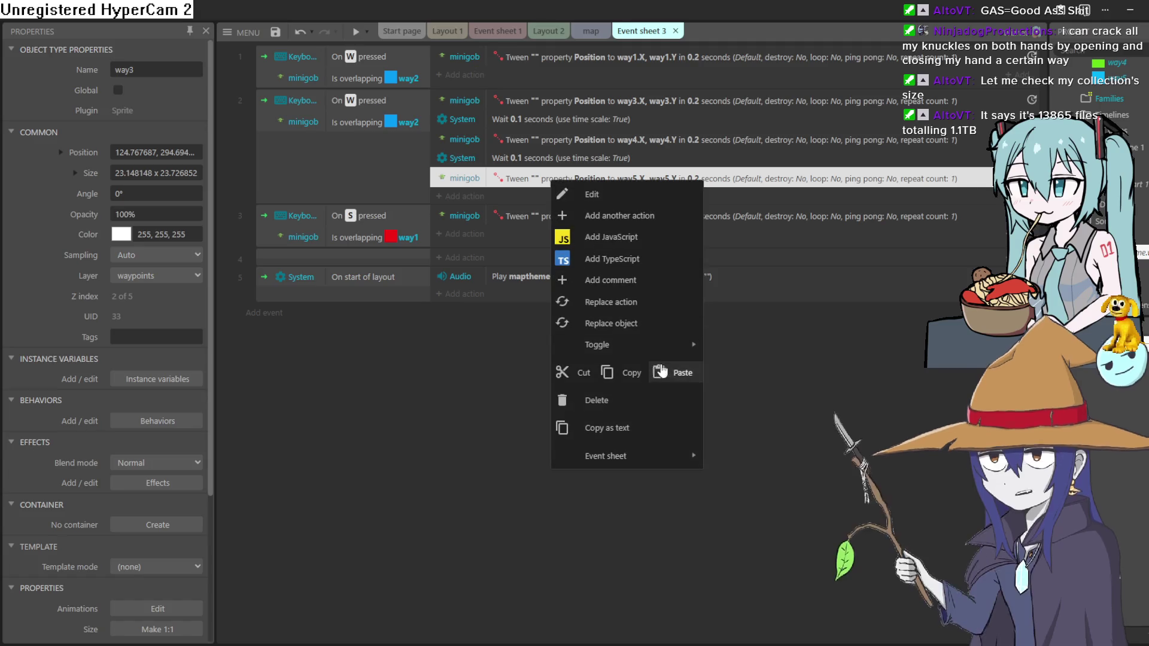
click(656, 374)
click(565, 101)
right_click(564, 97)
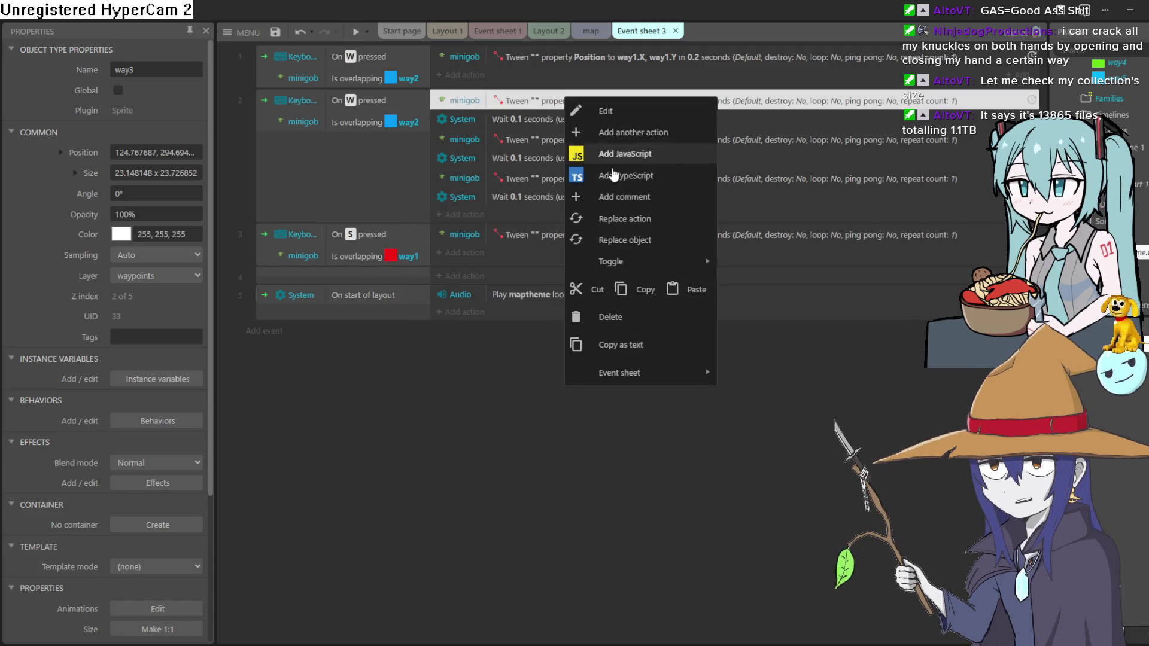
click(681, 288)
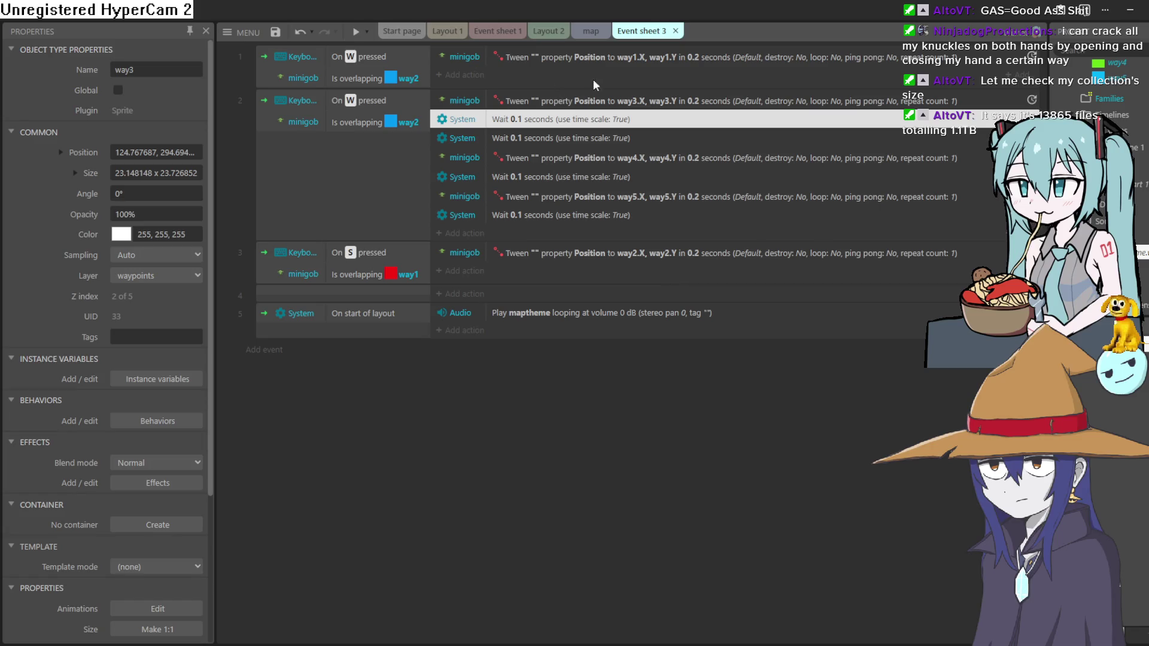
Switch back to the map layout.
click(591, 31)
click(355, 33)
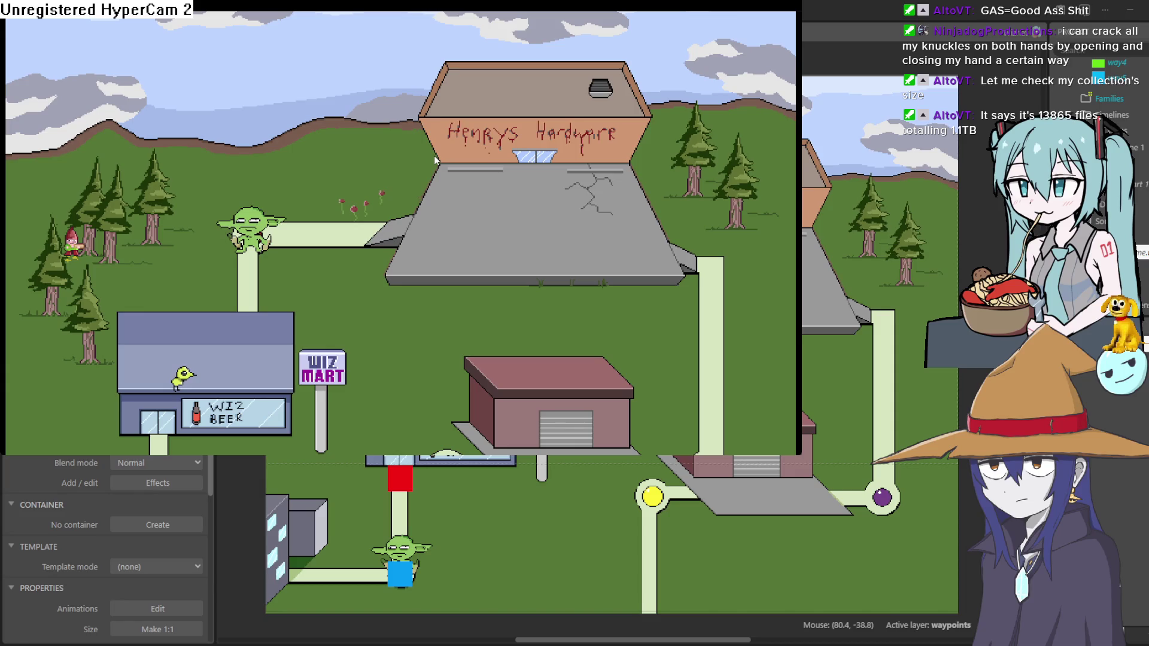
click(1056, 20)
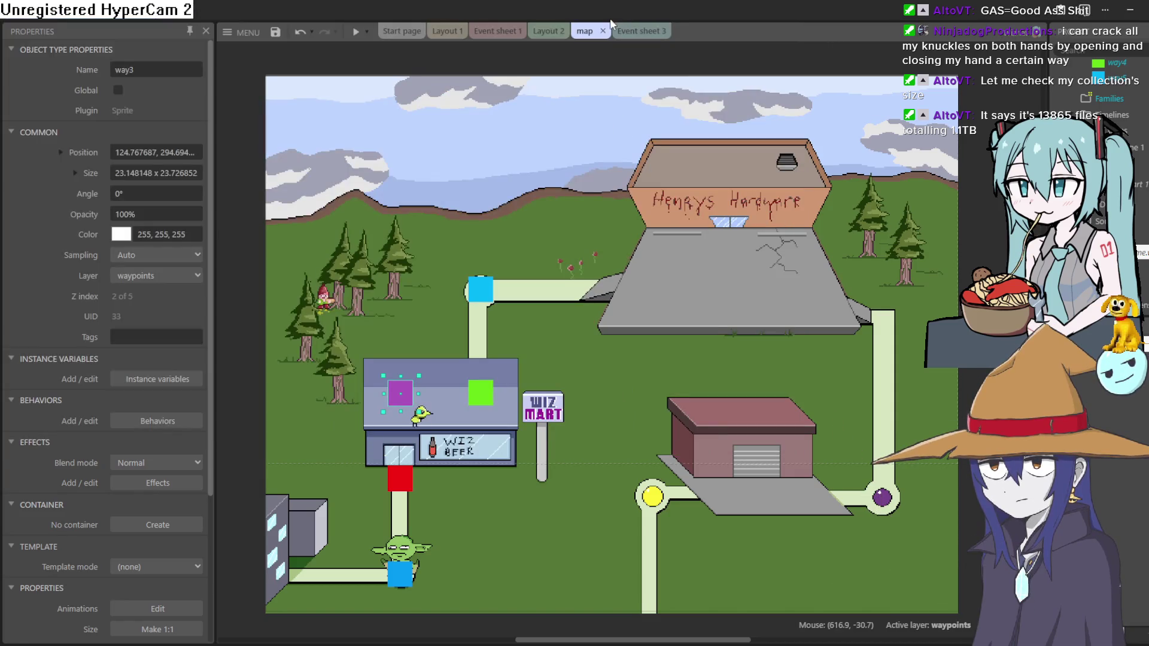
click(633, 36)
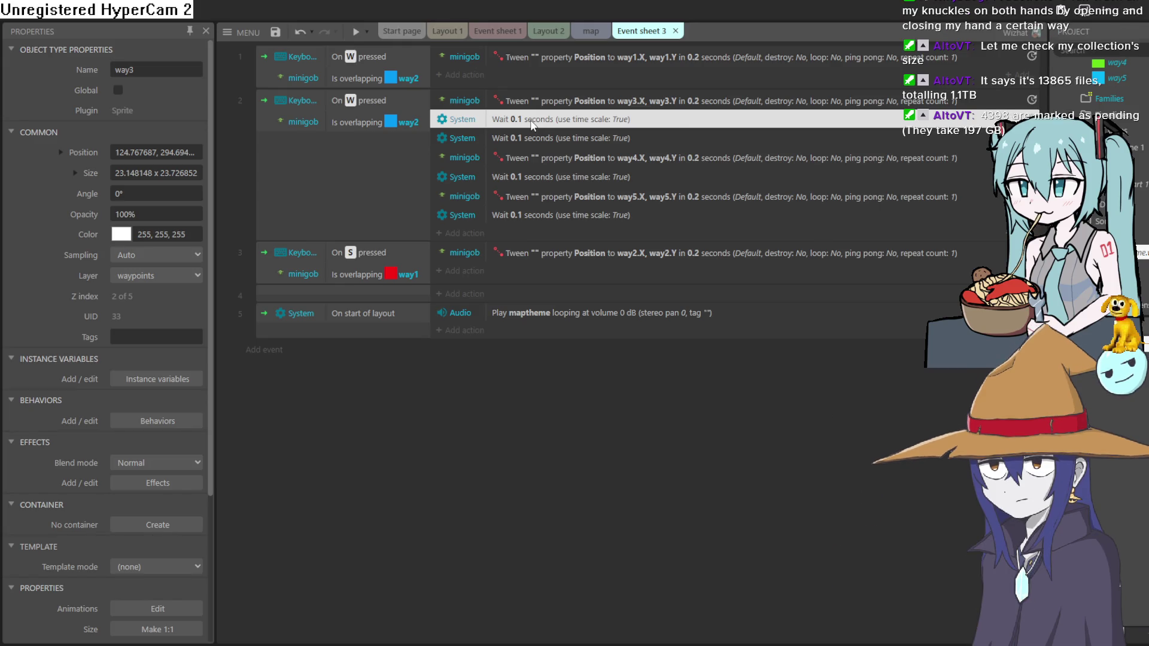
Paste a 0.1-second wait into event 1 and move it above the way1 tween.
right_click(531, 124)
key(Escape)
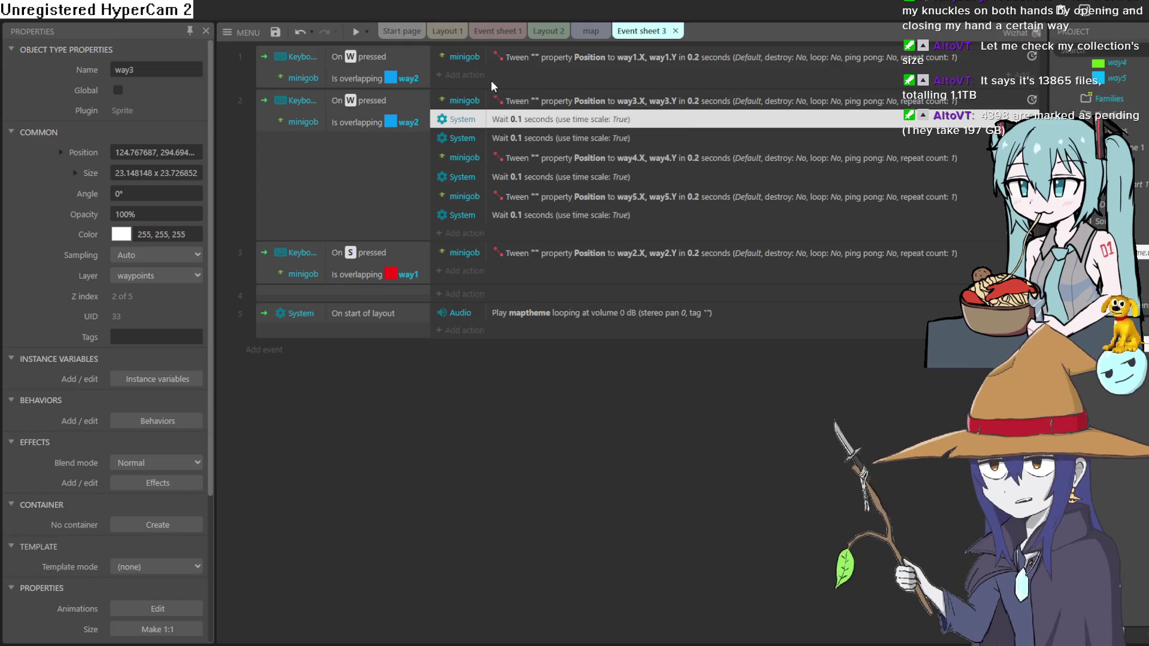
click(496, 62)
right_click(498, 59)
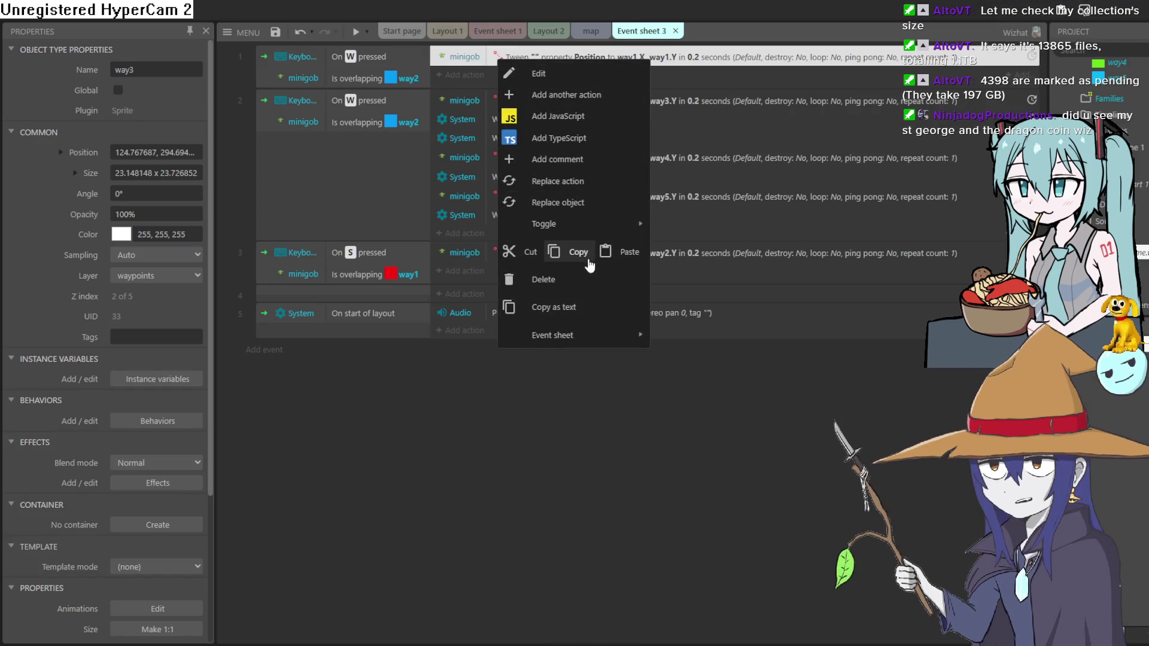
click(606, 252)
drag(543, 84, 539, 60)
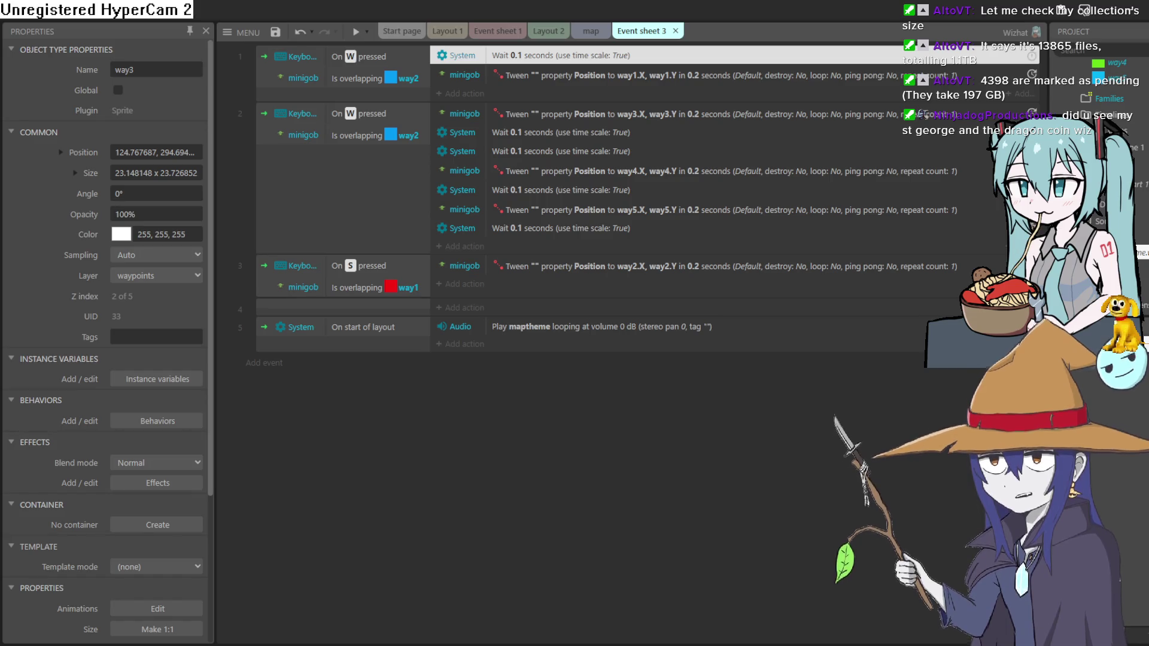
Paste a 0.1-second wait after the way2 tween in the S-pressed event.
right_click(572, 60)
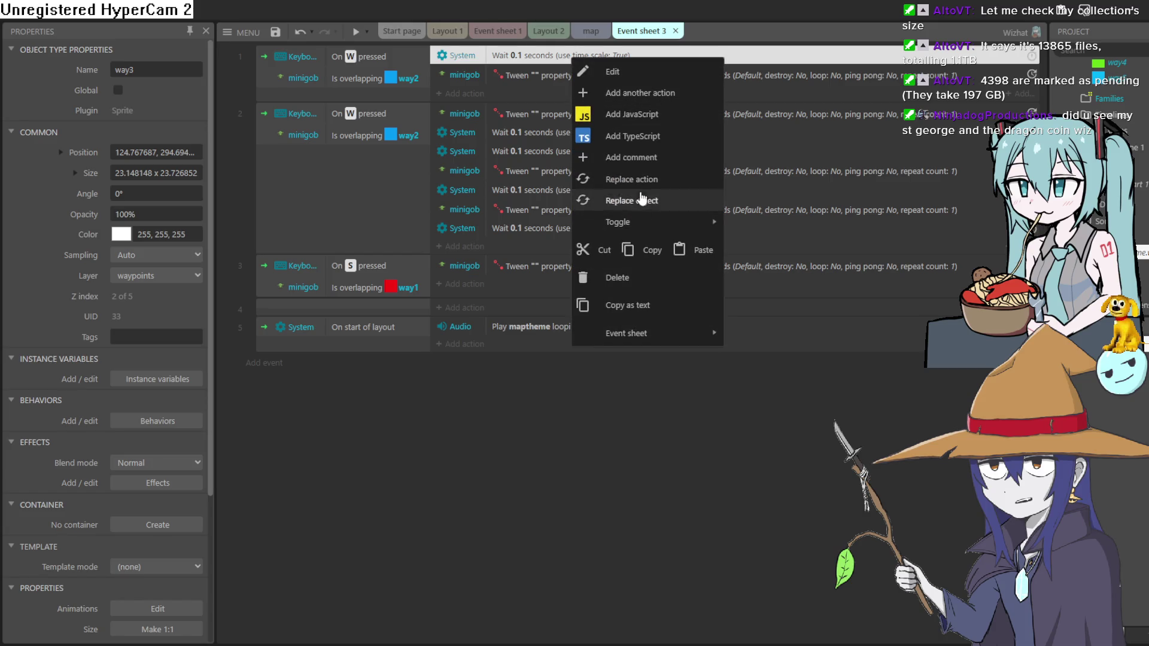
click(569, 267)
right_click(569, 267)
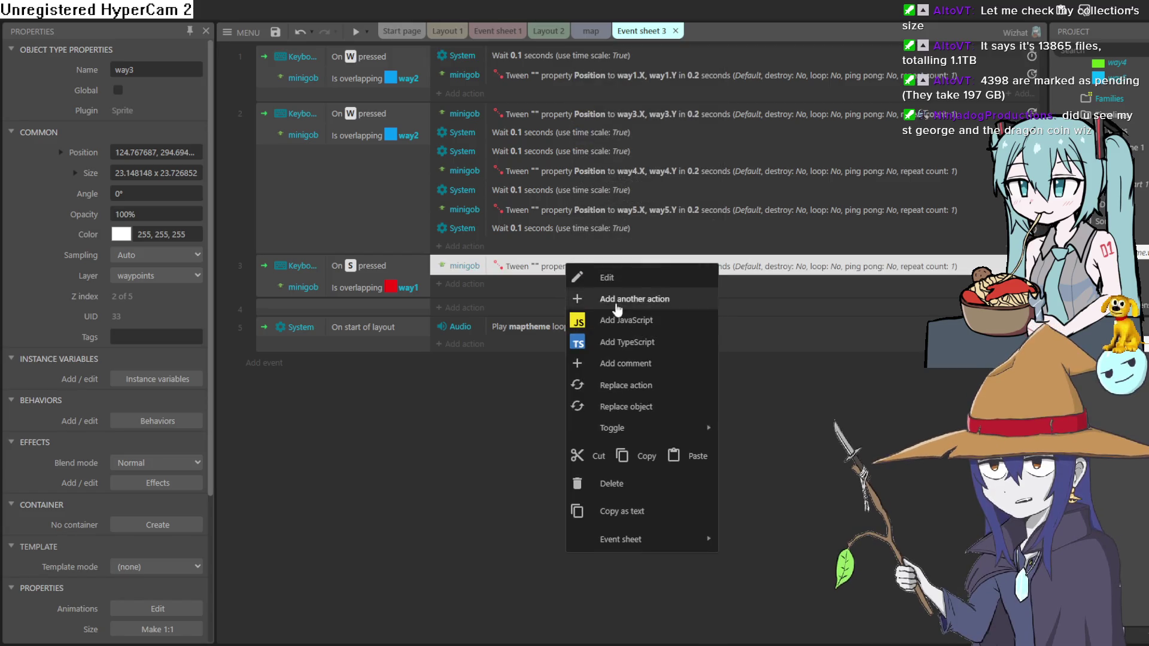
click(682, 454)
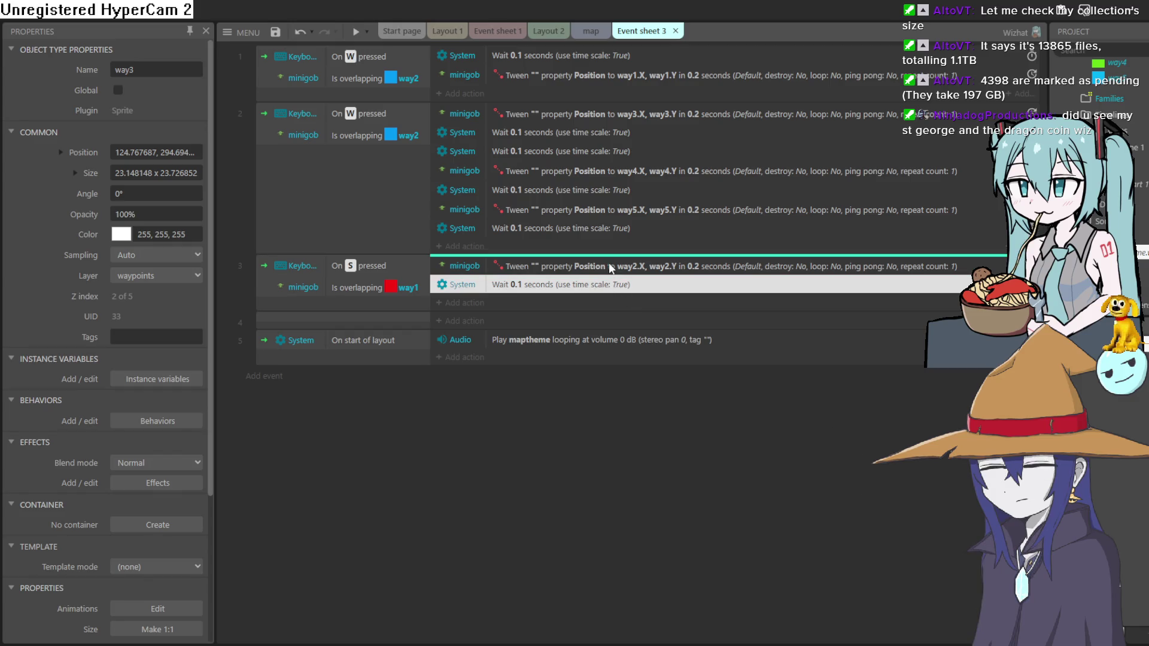
Preview the map, then close it and return to Event sheet 3.
click(586, 32)
click(356, 36)
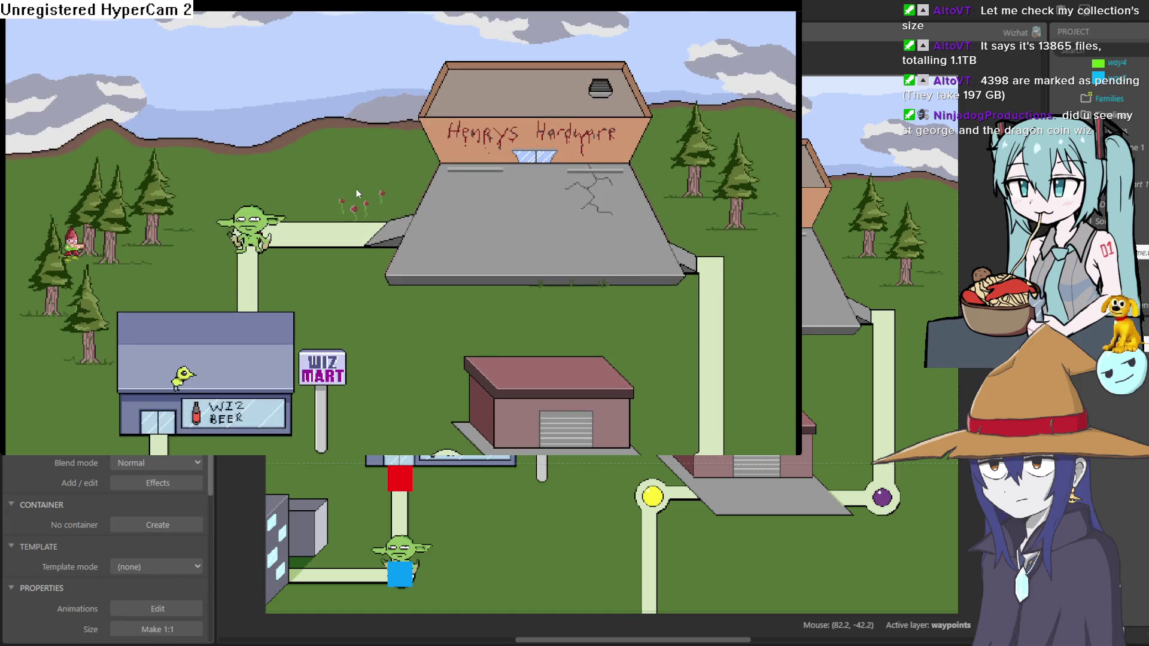
click(996, 31)
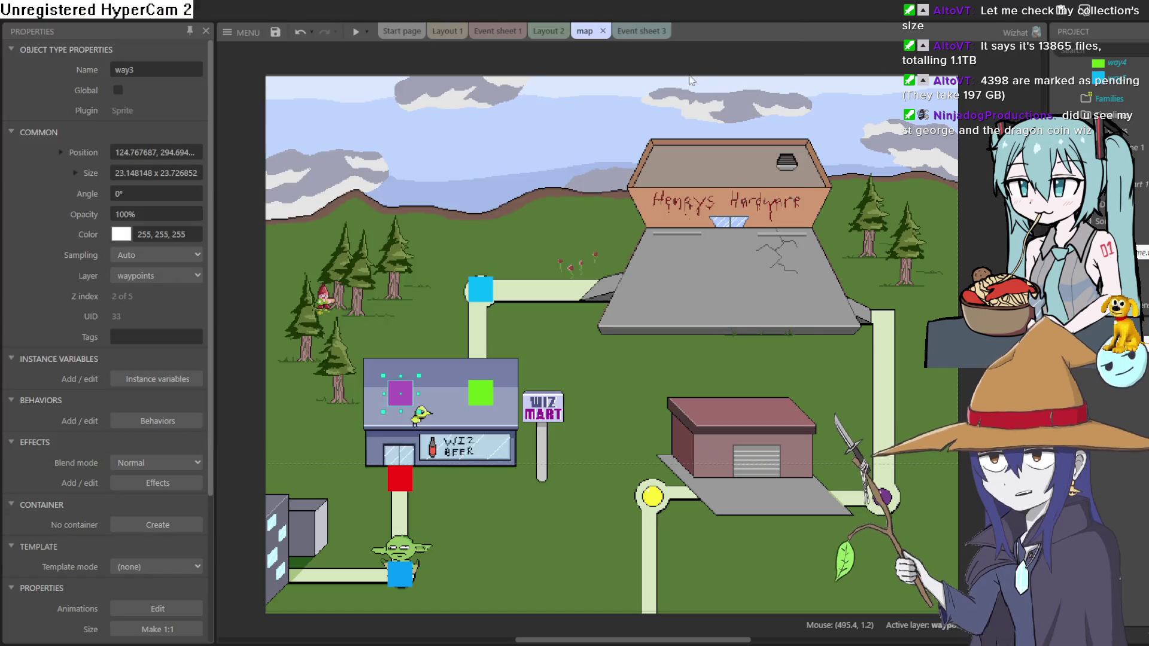
click(632, 33)
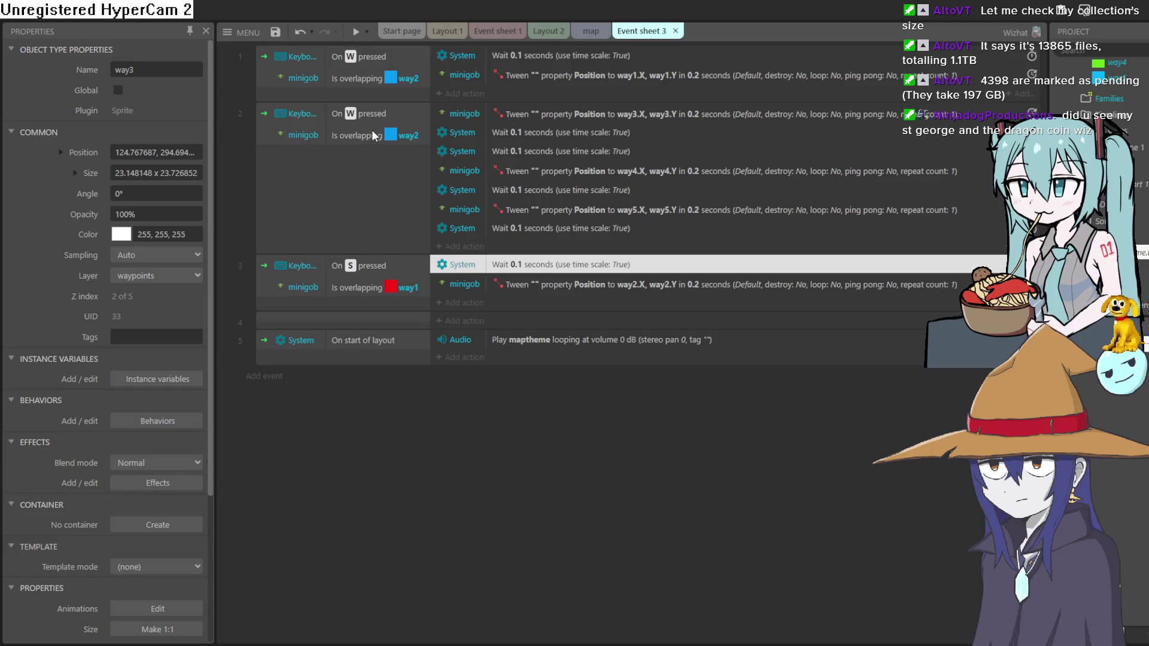
Put a 1-second wait at the top of event 2, ahead of the way3 tween, and preview.
click(544, 228)
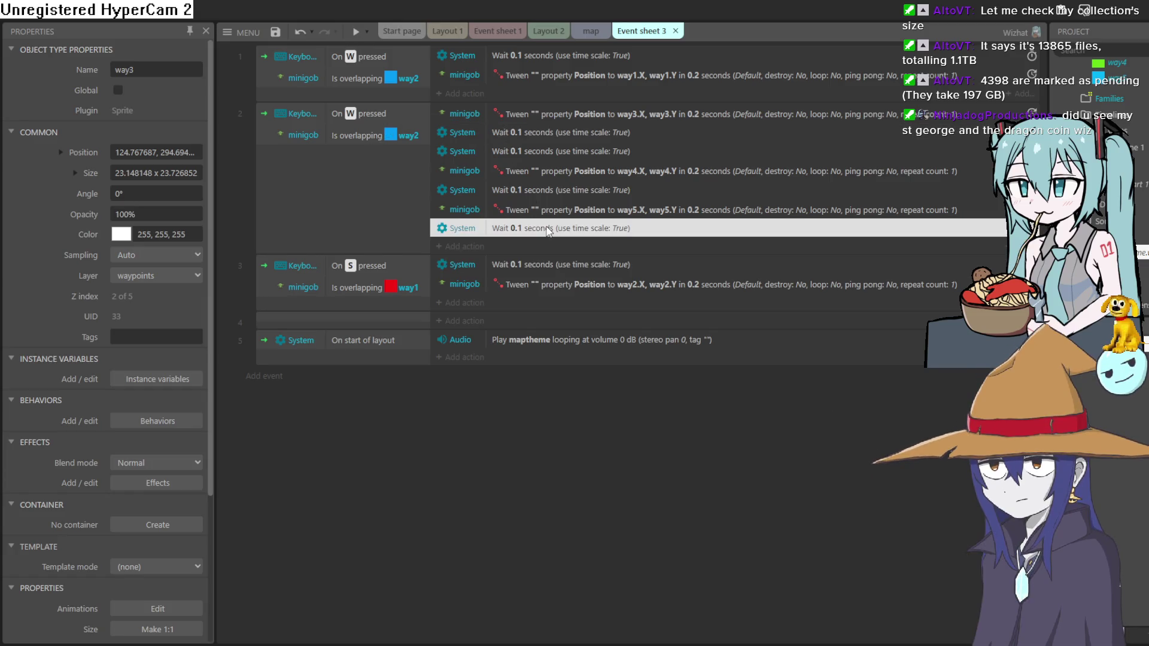
right_click(546, 231)
click(617, 419)
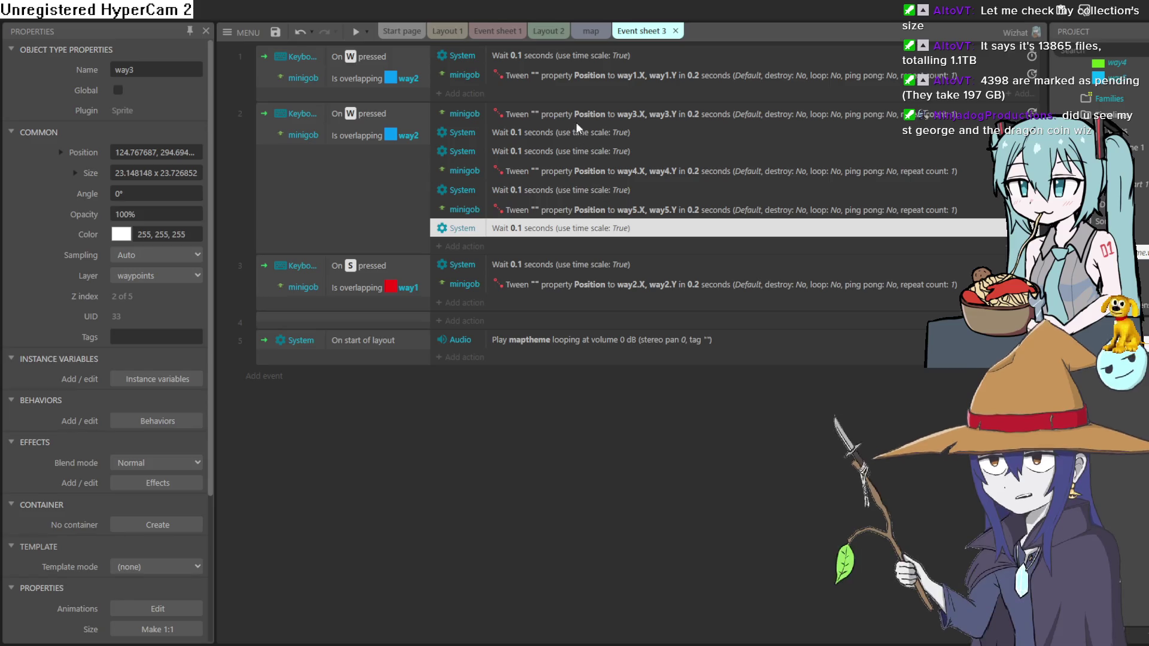
click(575, 117)
right_click(575, 117)
click(694, 298)
drag(588, 137, 580, 109)
double_click(580, 110)
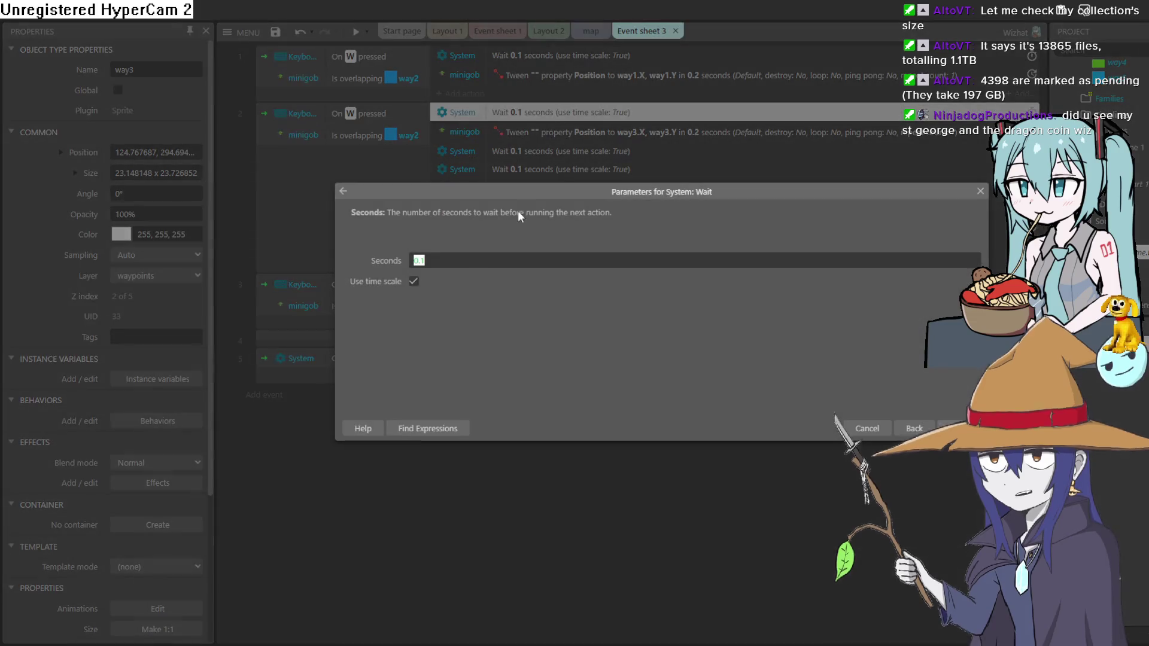
click(446, 260)
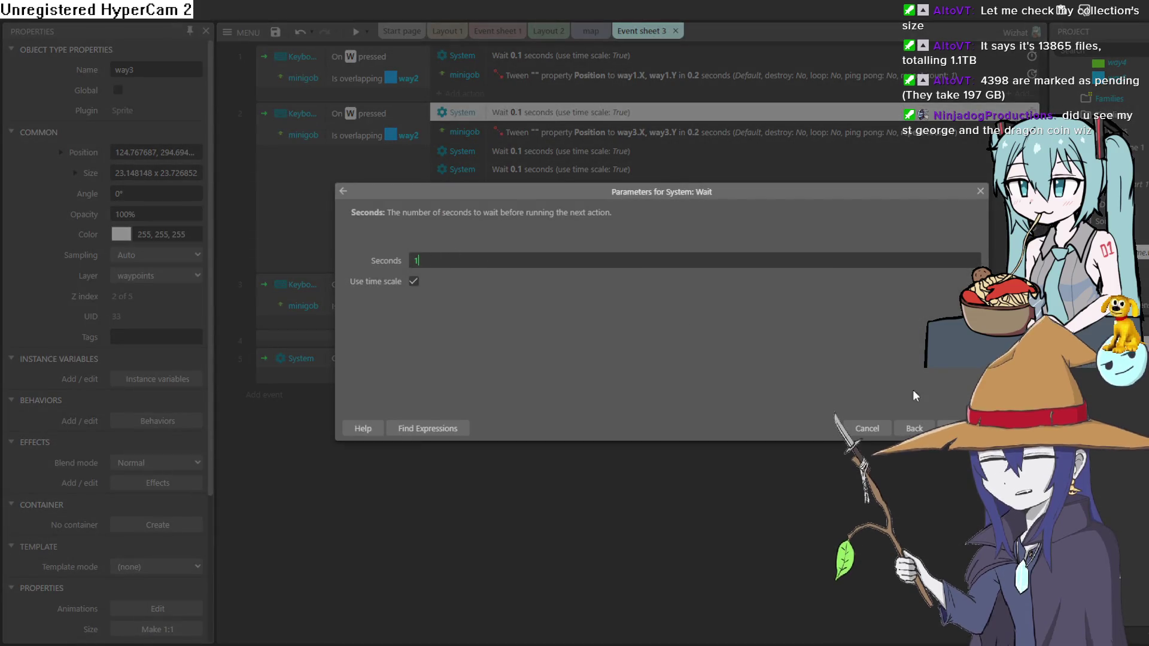
key(Return)
click(355, 33)
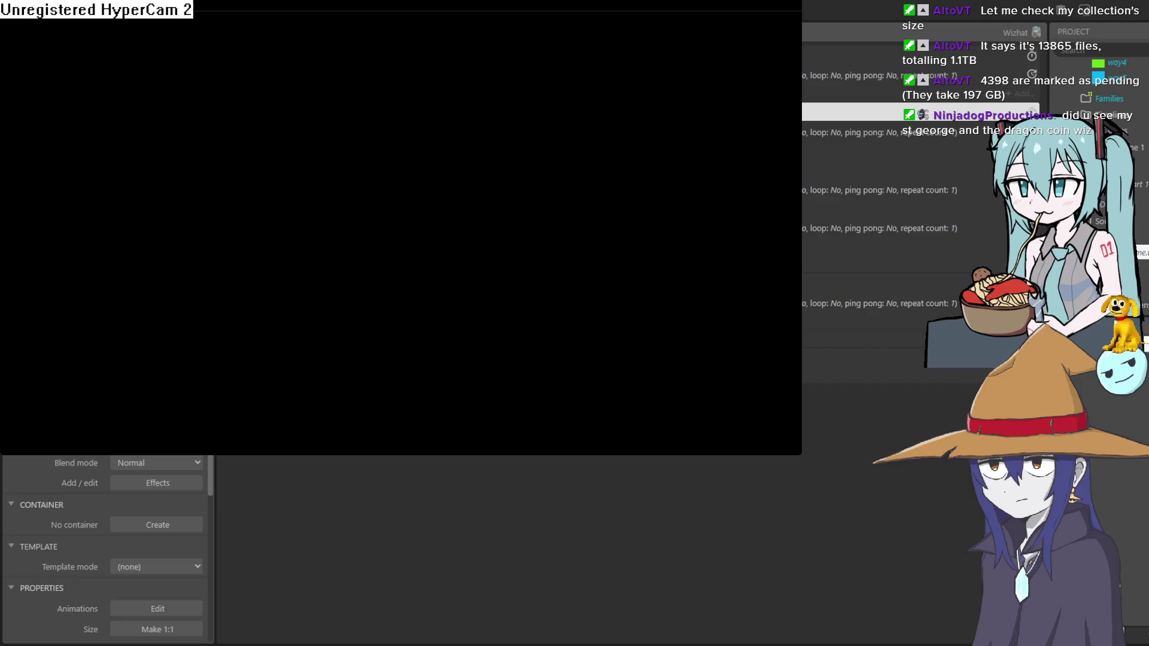
Press W in the preview to walk the goblin to the shop, then close the preview.
key(w)
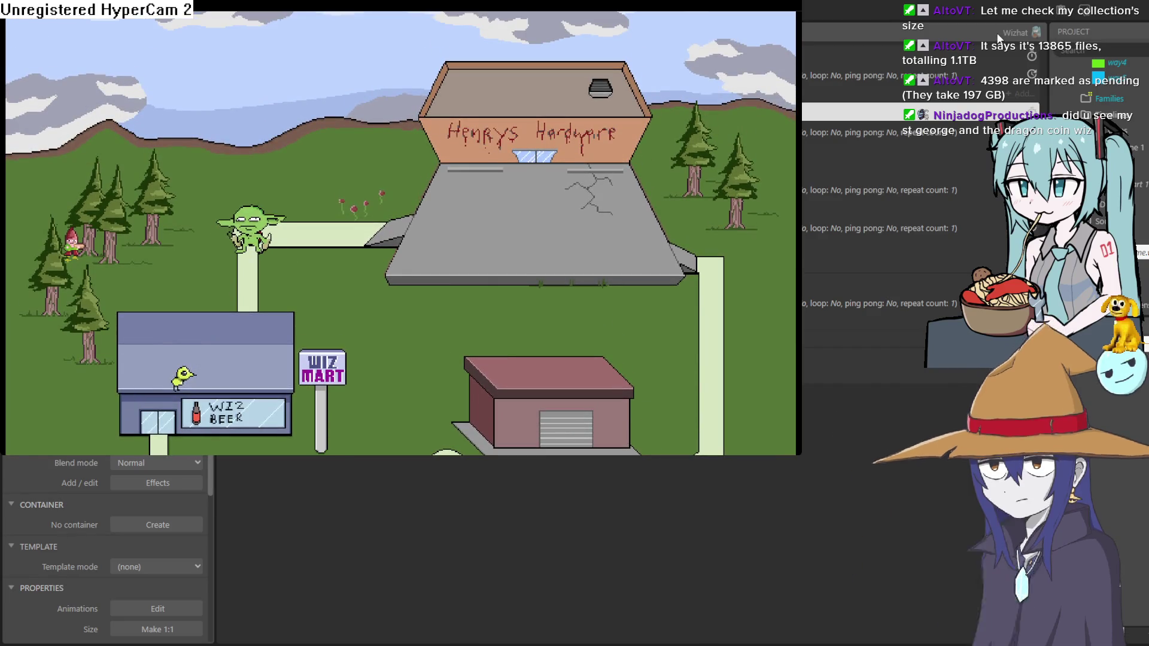
click(996, 33)
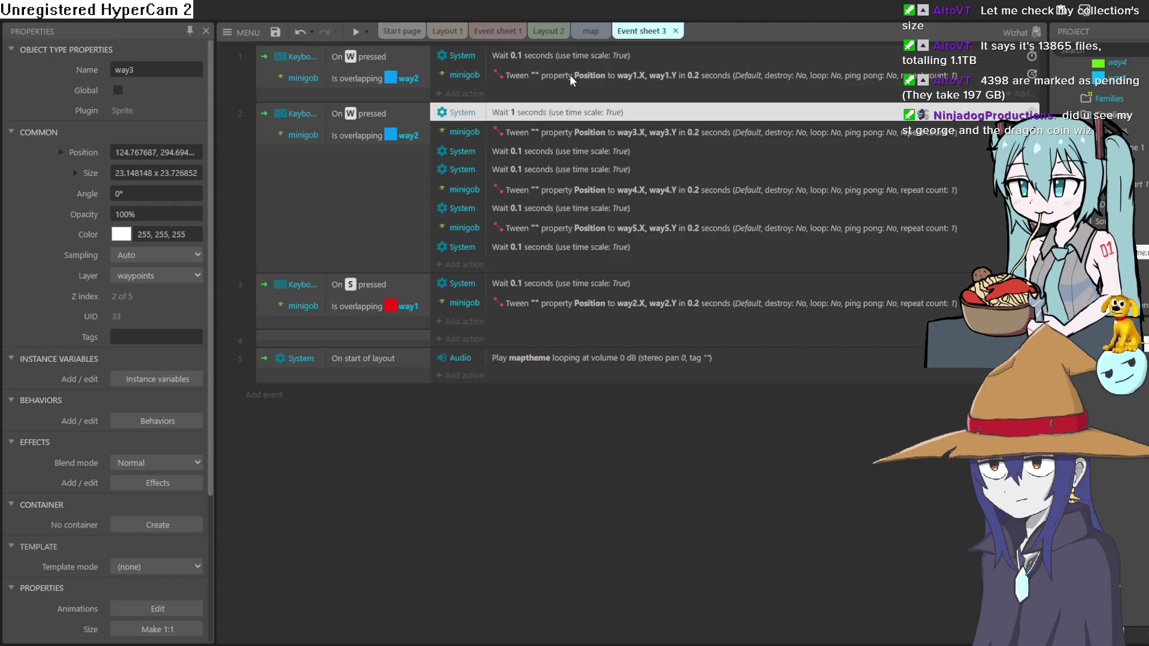
Check on the map layout which waypoint the red square below the shop is.
double_click(394, 135)
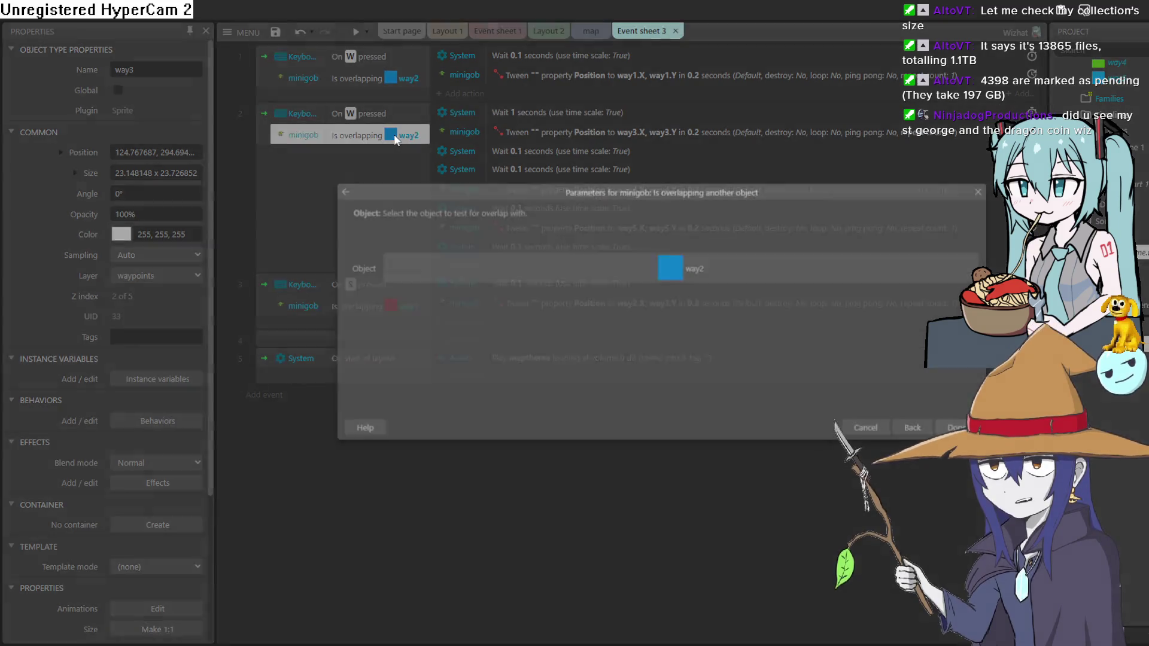
key(Escape)
click(585, 33)
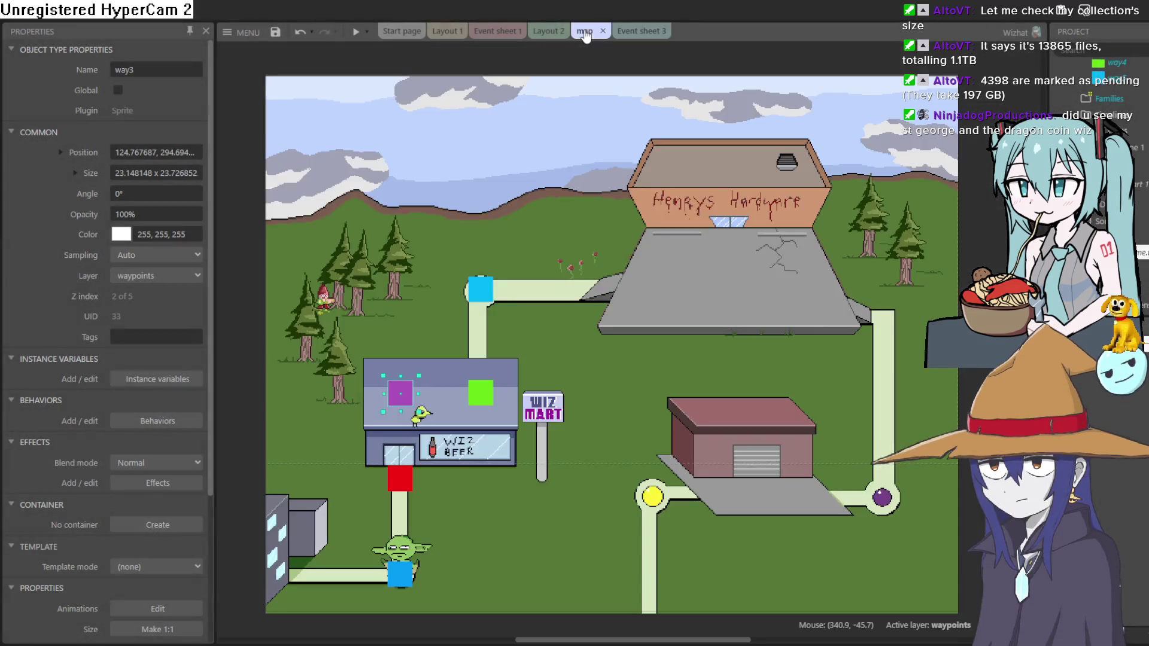
click(400, 477)
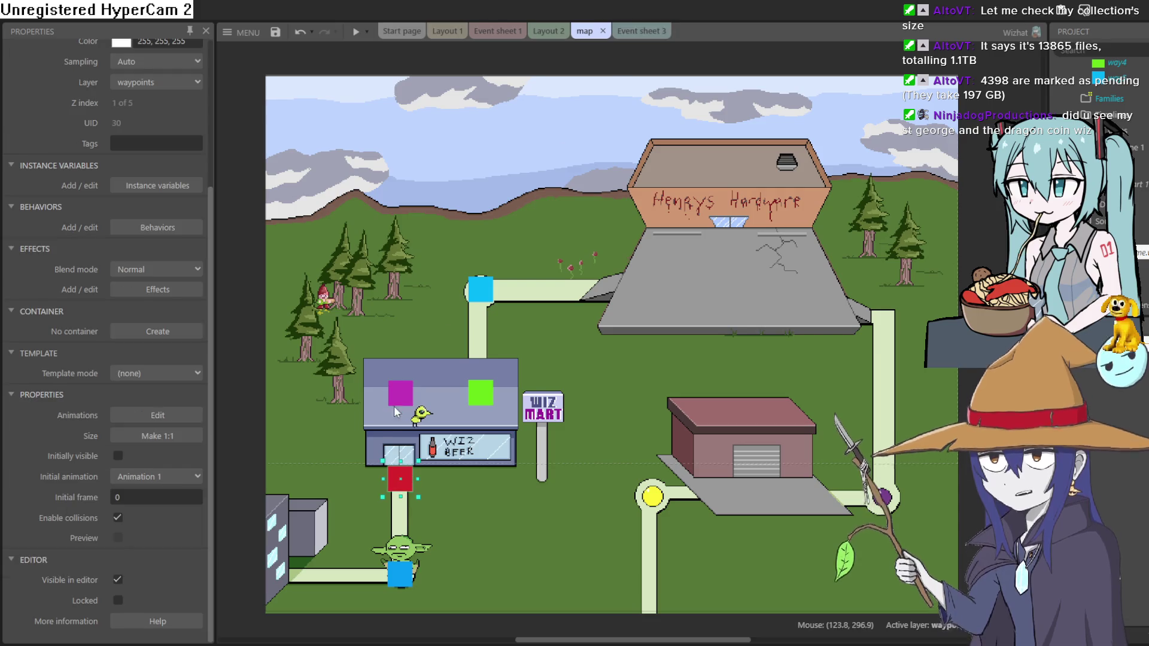
scroll(151, 210, up, 3)
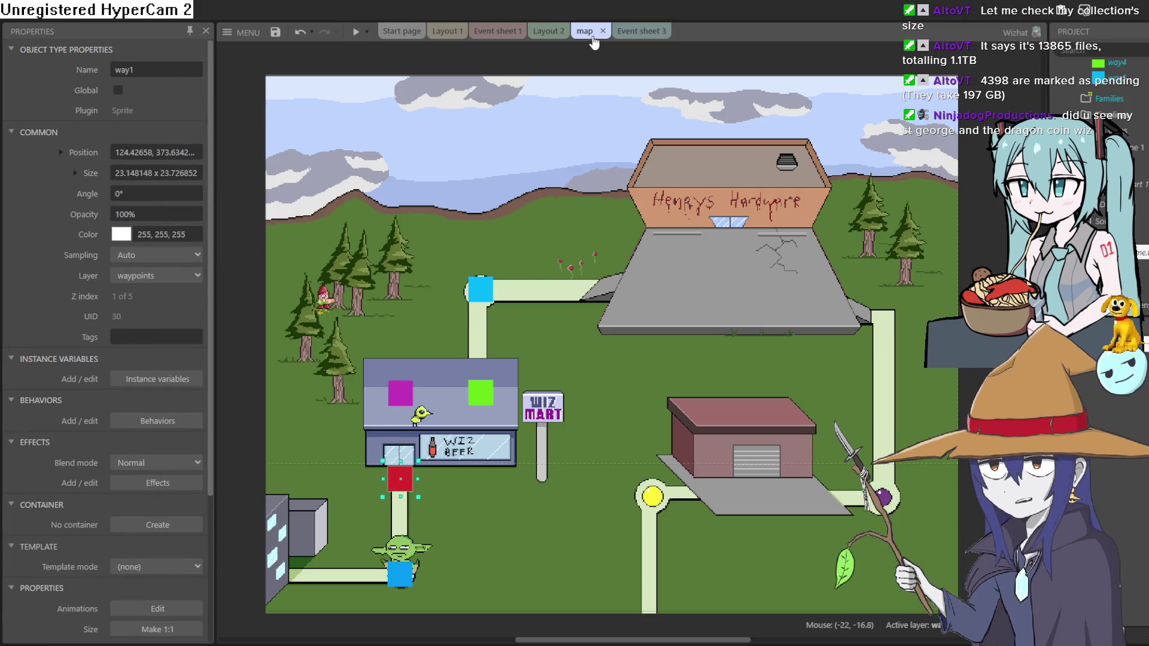
Make event 2's overlap condition test minigob against way1 instead of way2.
click(639, 31)
double_click(400, 142)
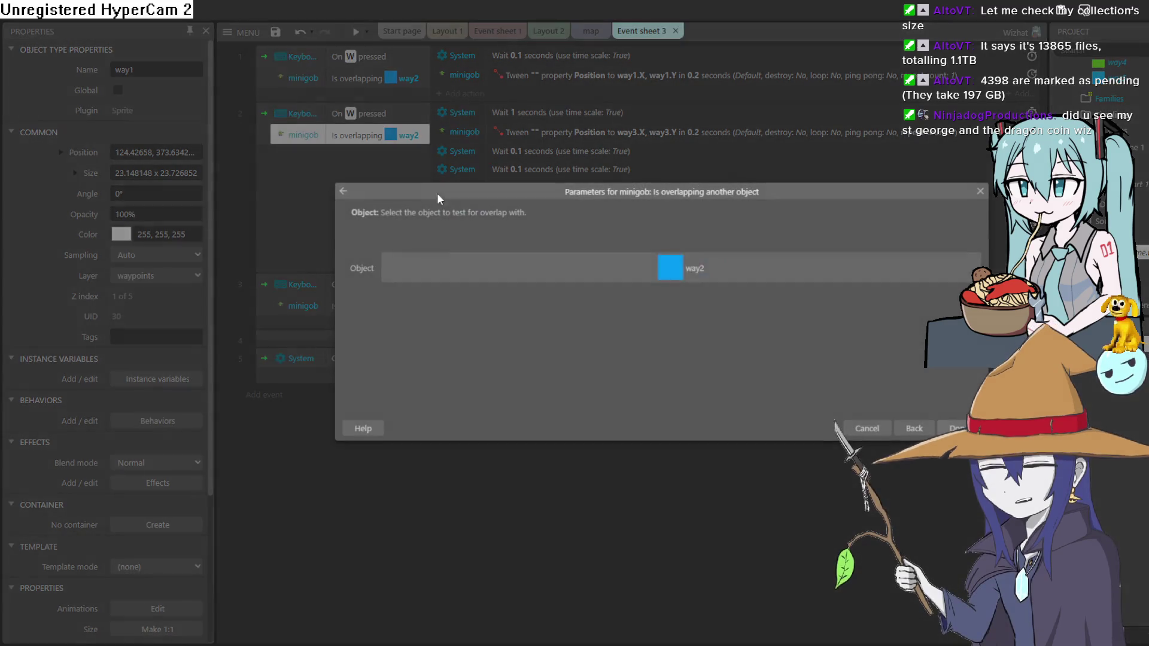
click(584, 278)
double_click(798, 399)
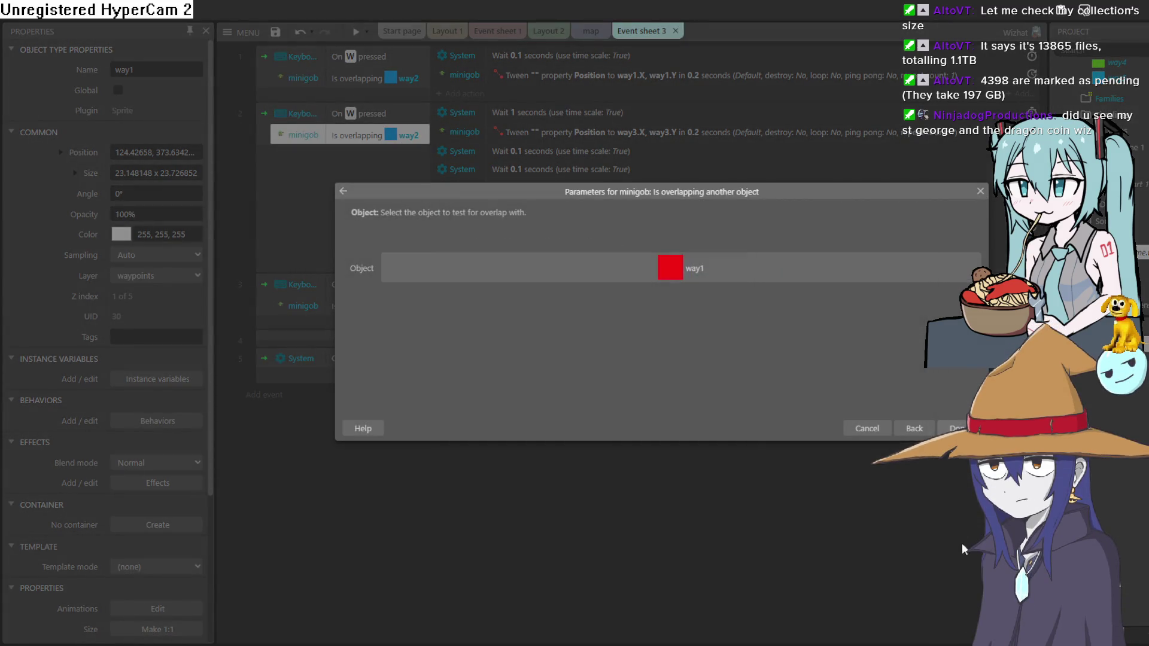
click(957, 429)
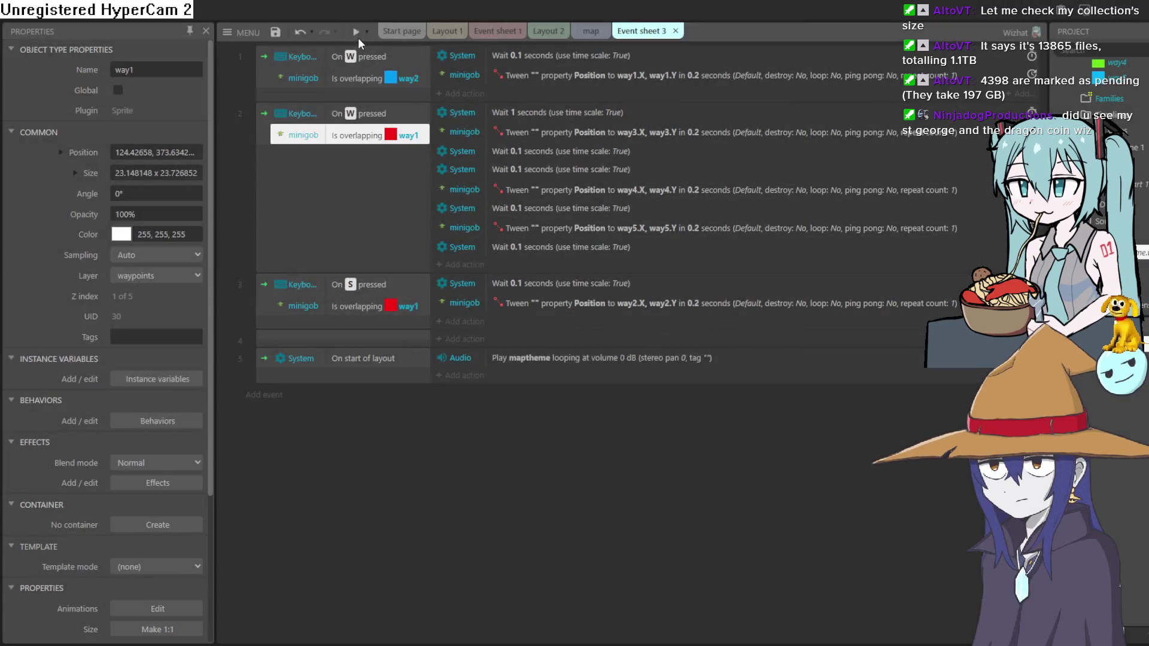
click(356, 33)
key(w)
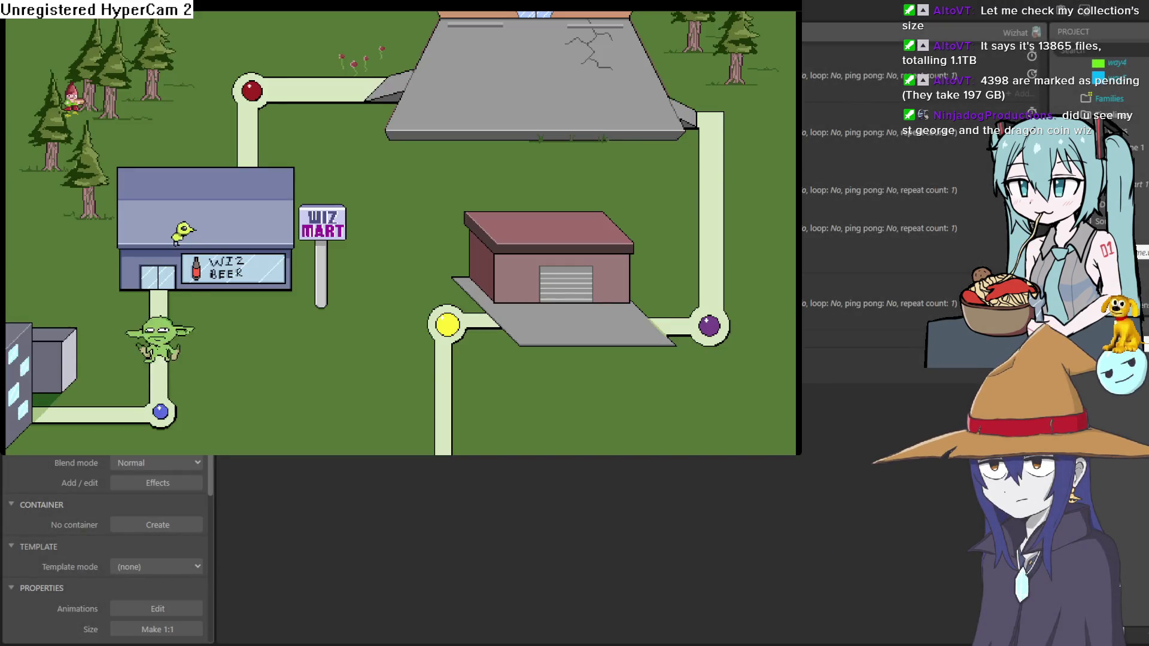
key(s)
key(w)
key(s)
key(w)
key(w)
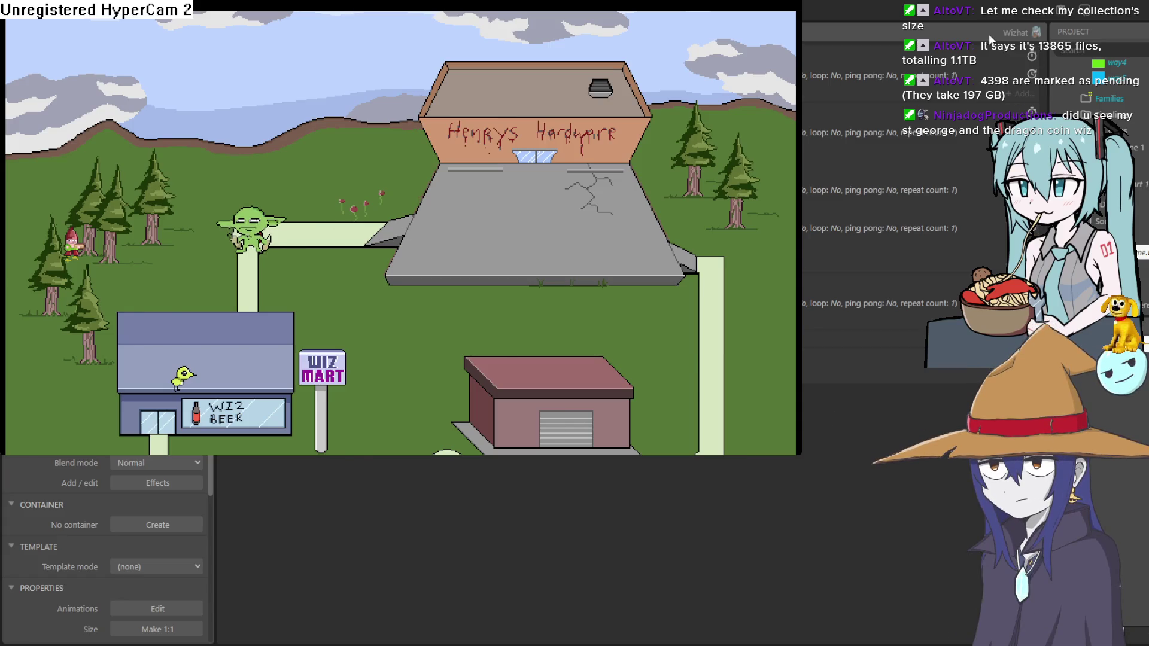
key(alt+F4)
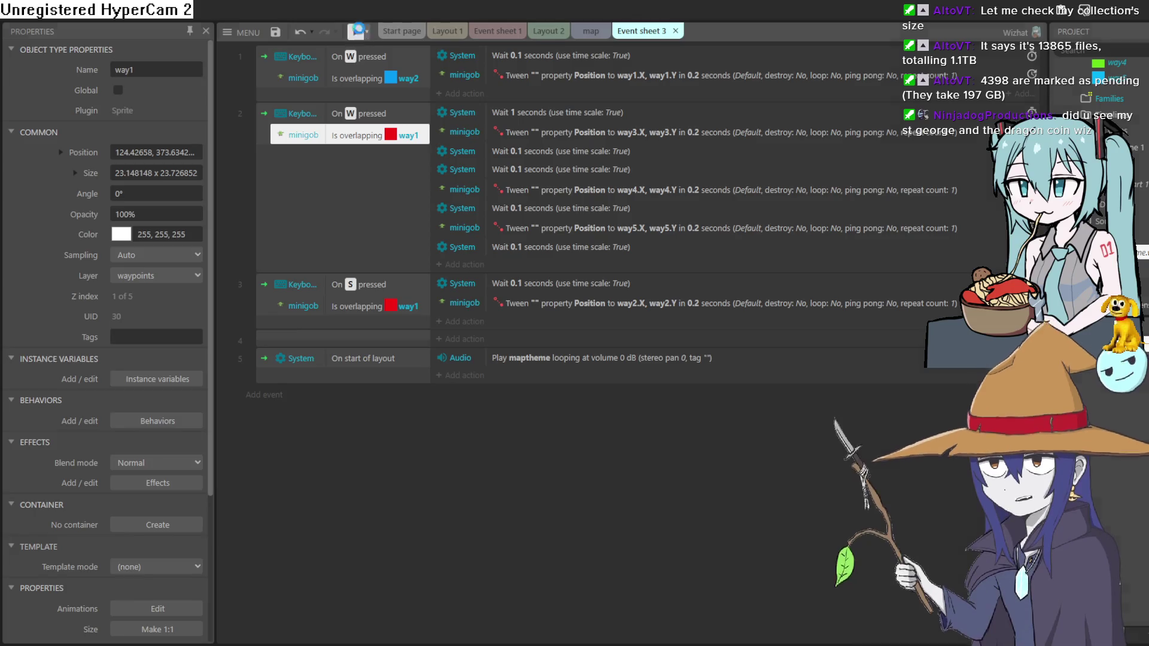
key(F5)
key(Up)
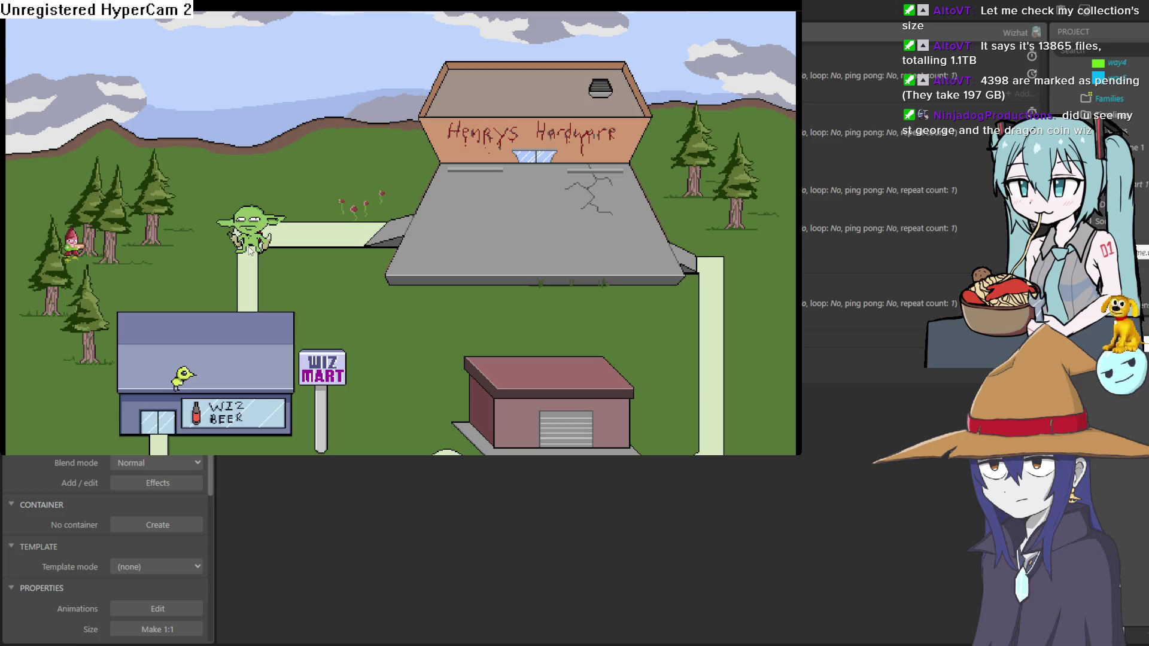
click(1000, 30)
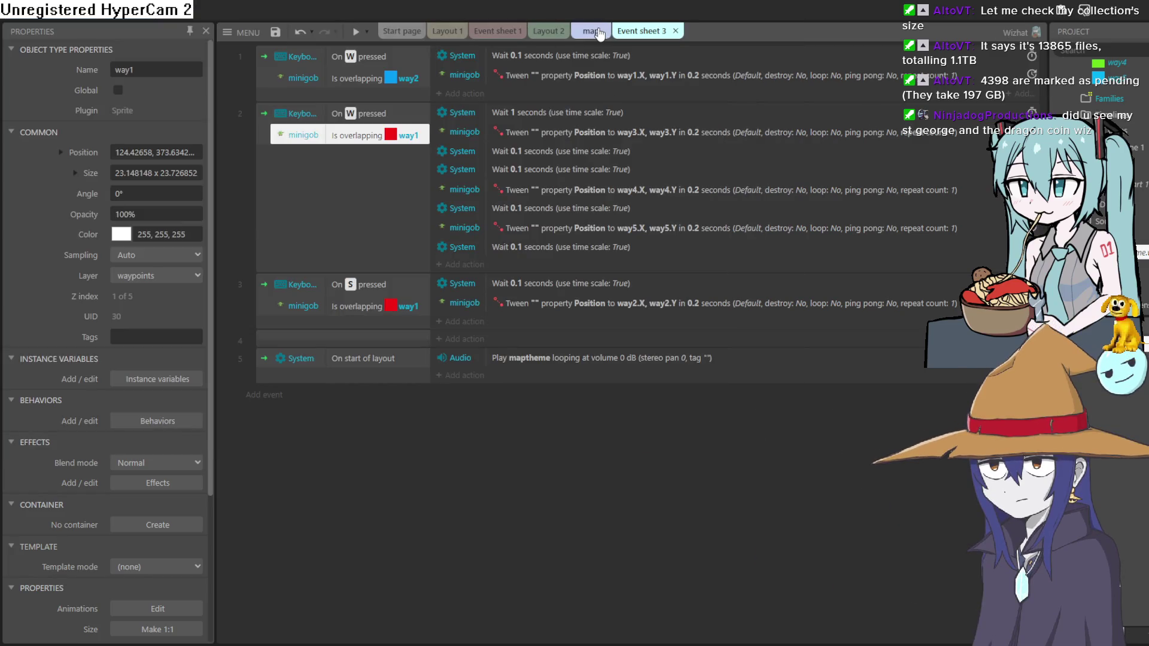
Delete event 2's duplicate 0.1-second wait and run a preview of the map.
click(596, 32)
click(645, 33)
click(519, 116)
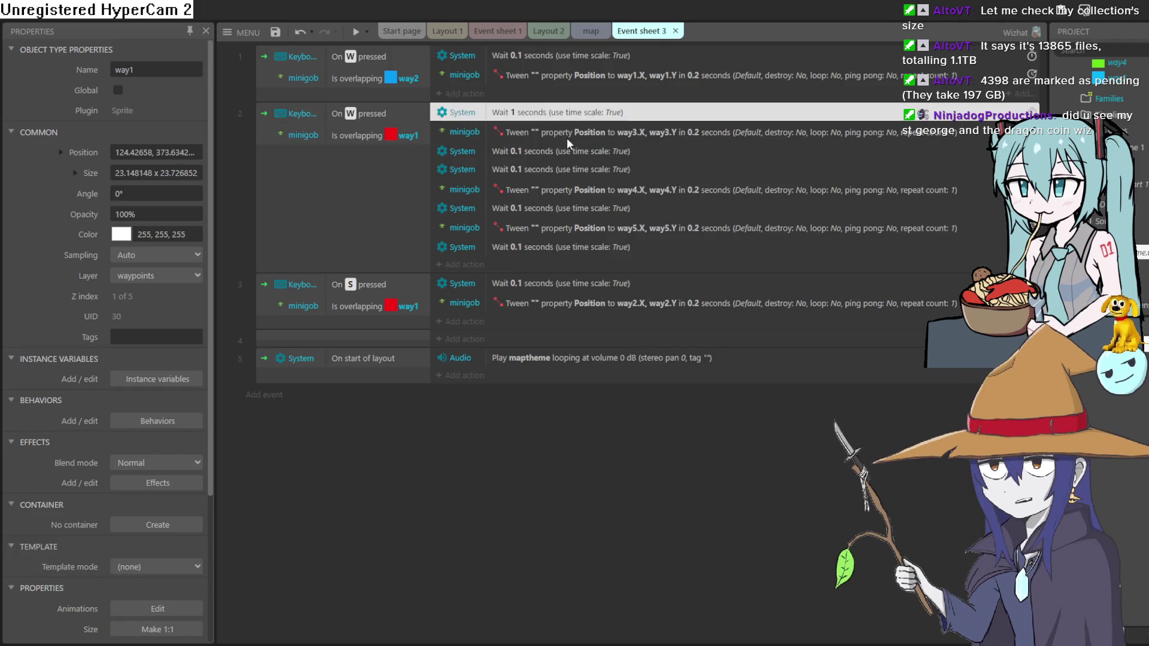
click(568, 136)
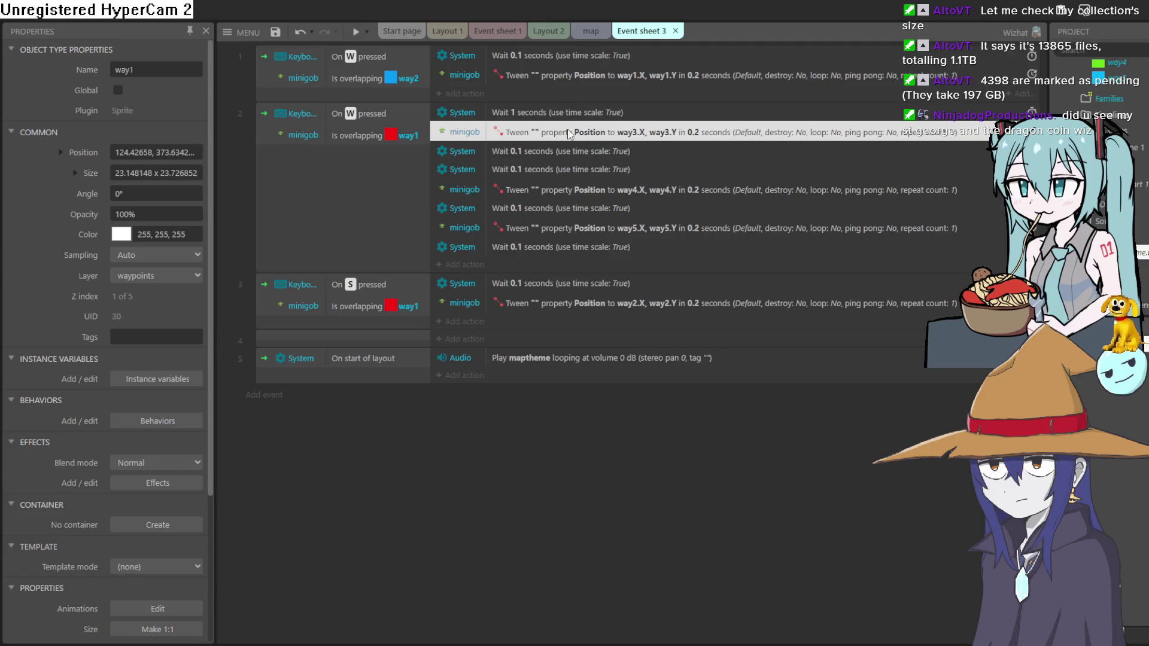
drag(568, 162, 566, 253)
right_click(566, 253)
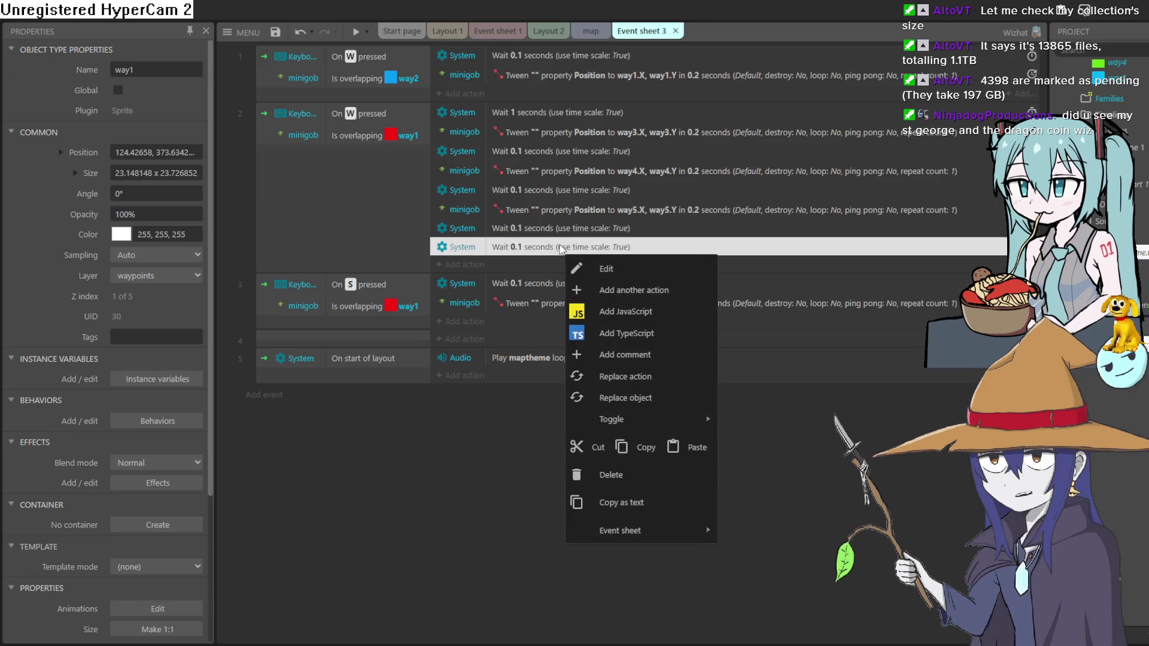
click(651, 477)
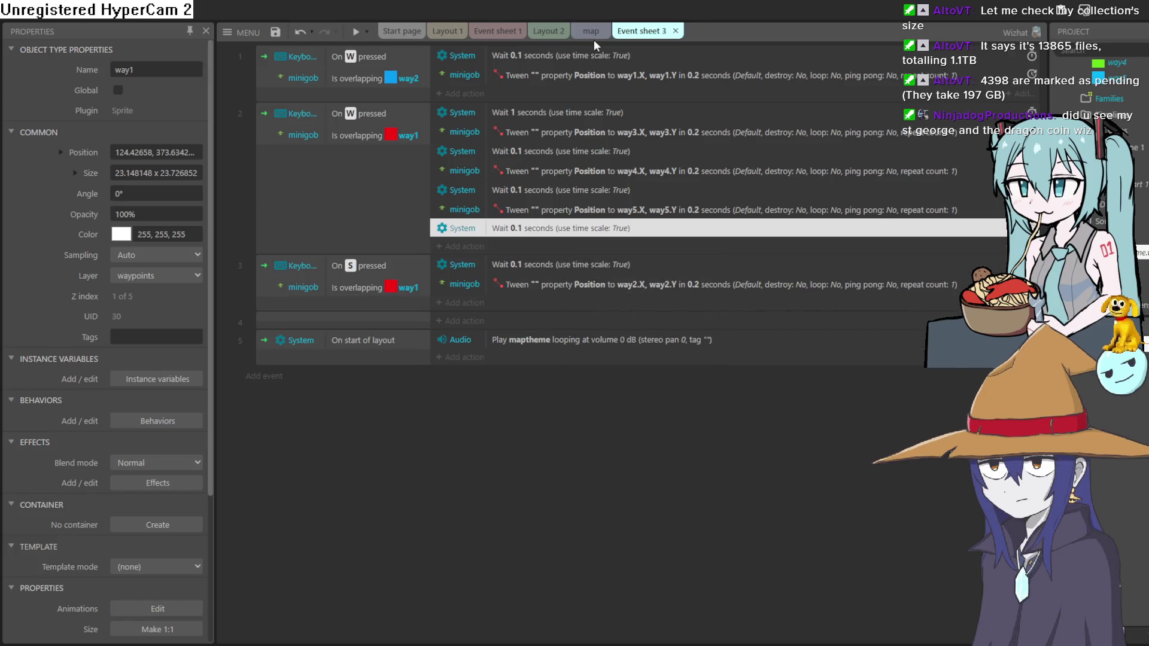
click(592, 35)
click(353, 34)
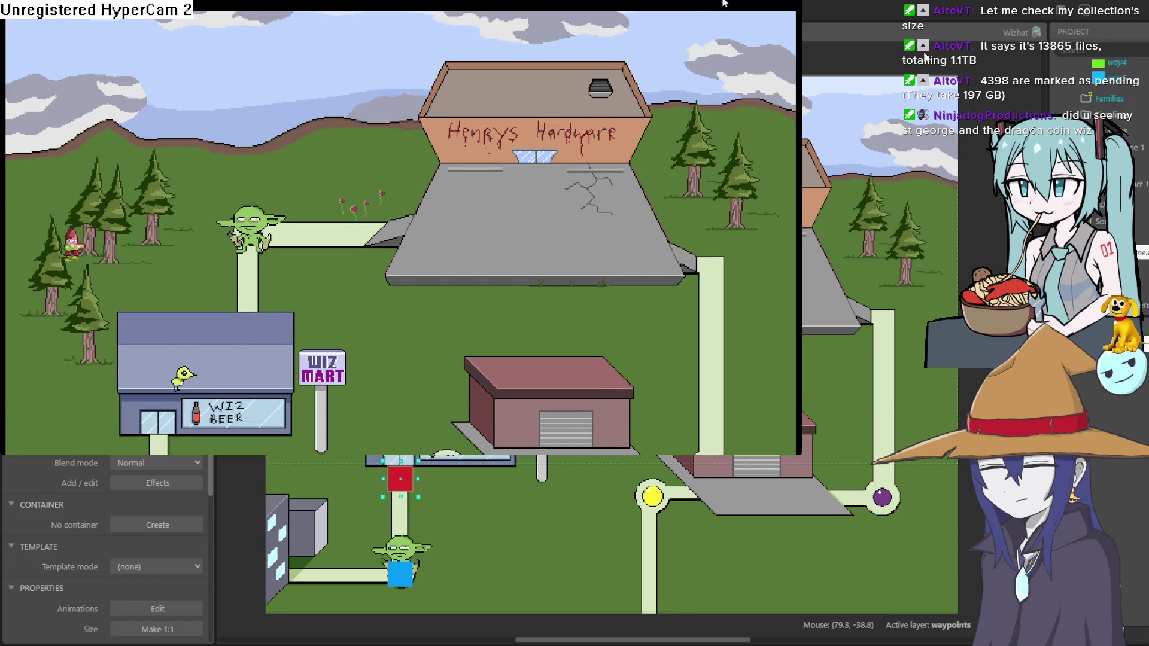
click(1003, 34)
click(483, 400)
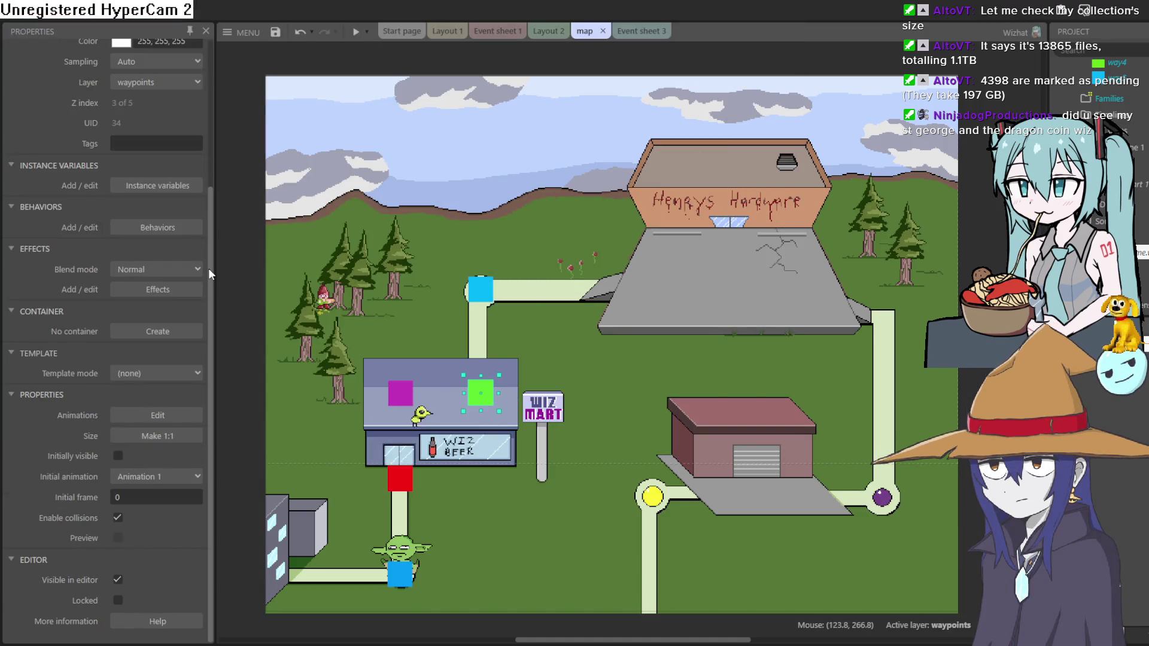
scroll(206, 256, up, 5)
click(638, 33)
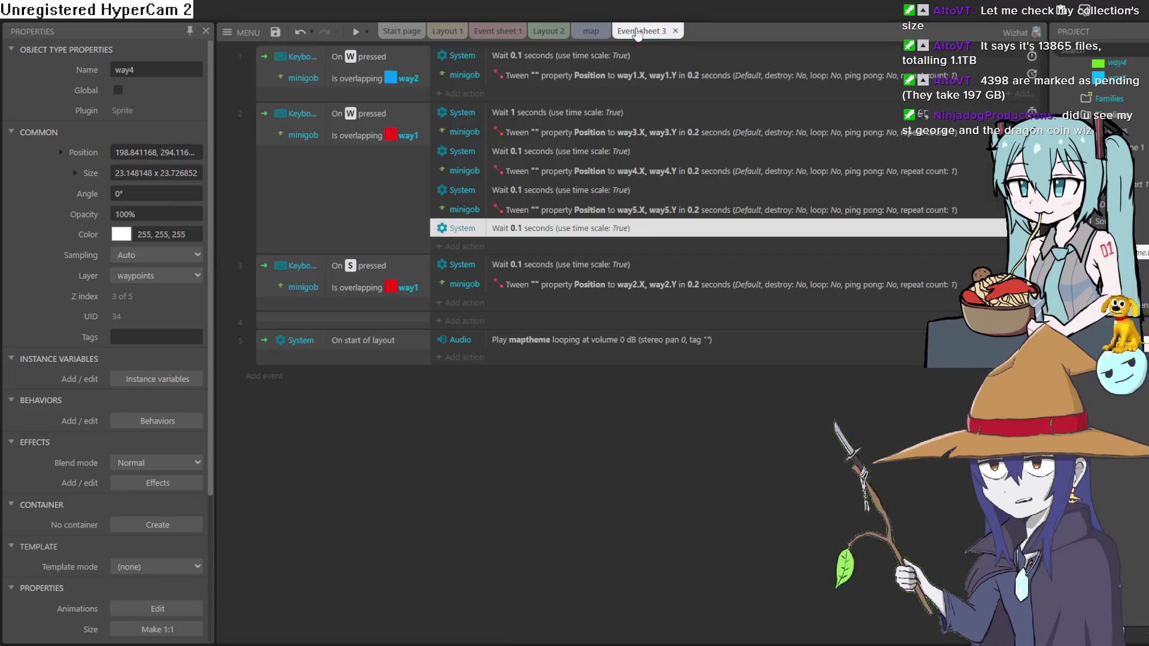
click(559, 113)
click(571, 133)
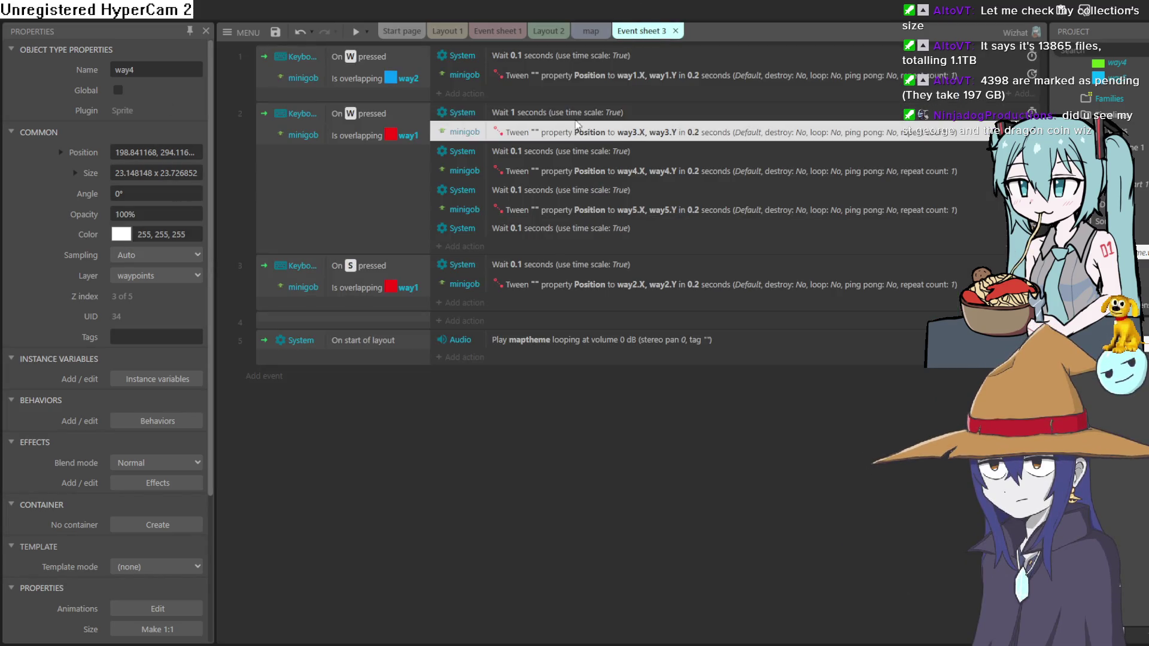
click(590, 30)
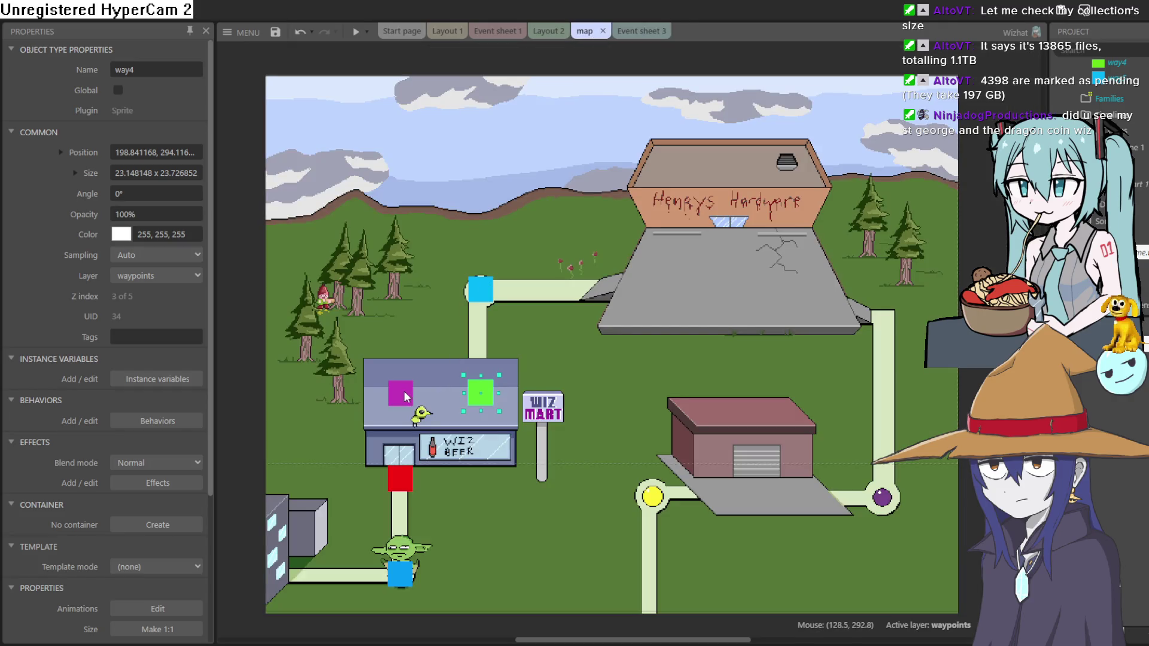
click(640, 31)
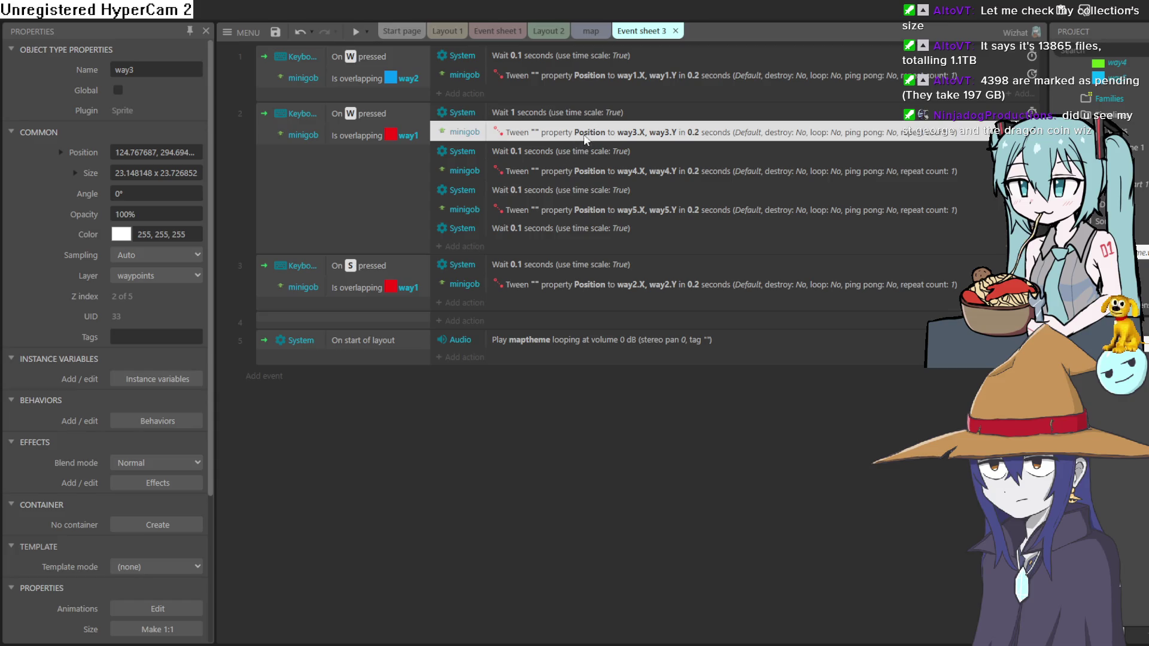
Set the wait after the way3 tween to 0 seconds.
click(581, 171)
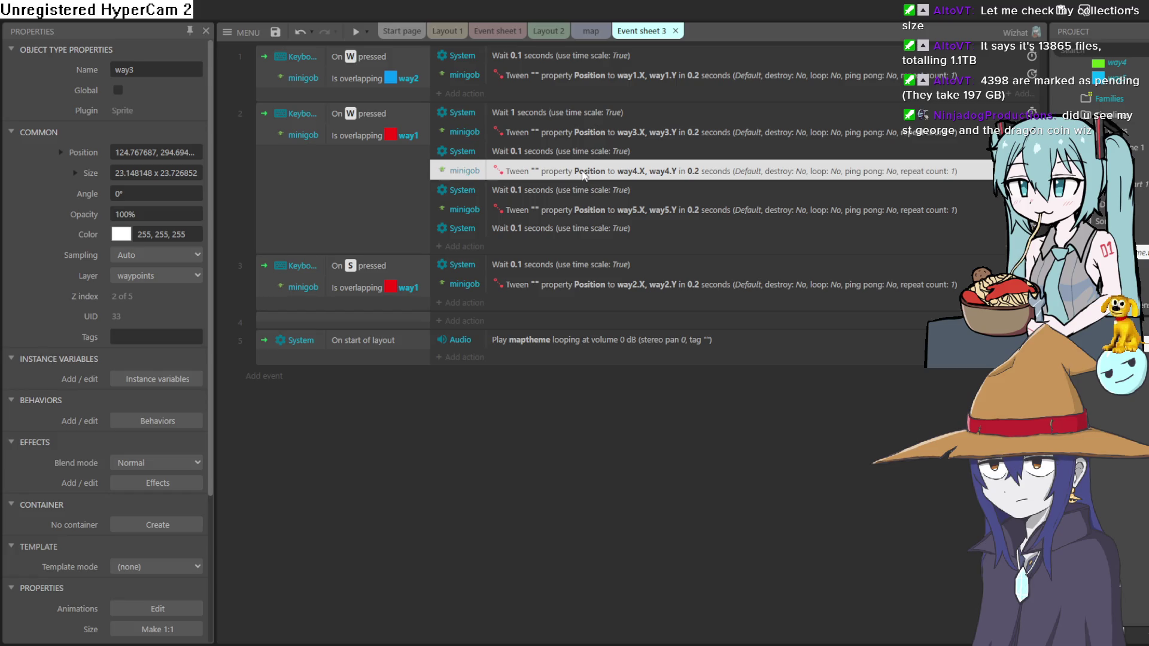
click(599, 209)
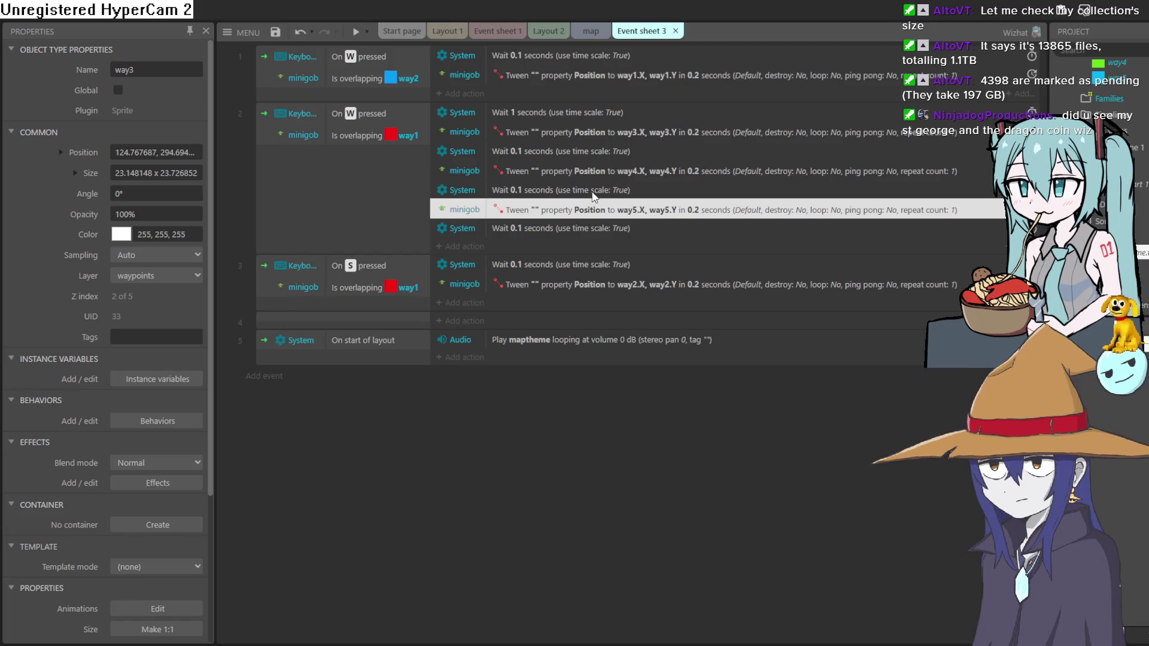
double_click(582, 152)
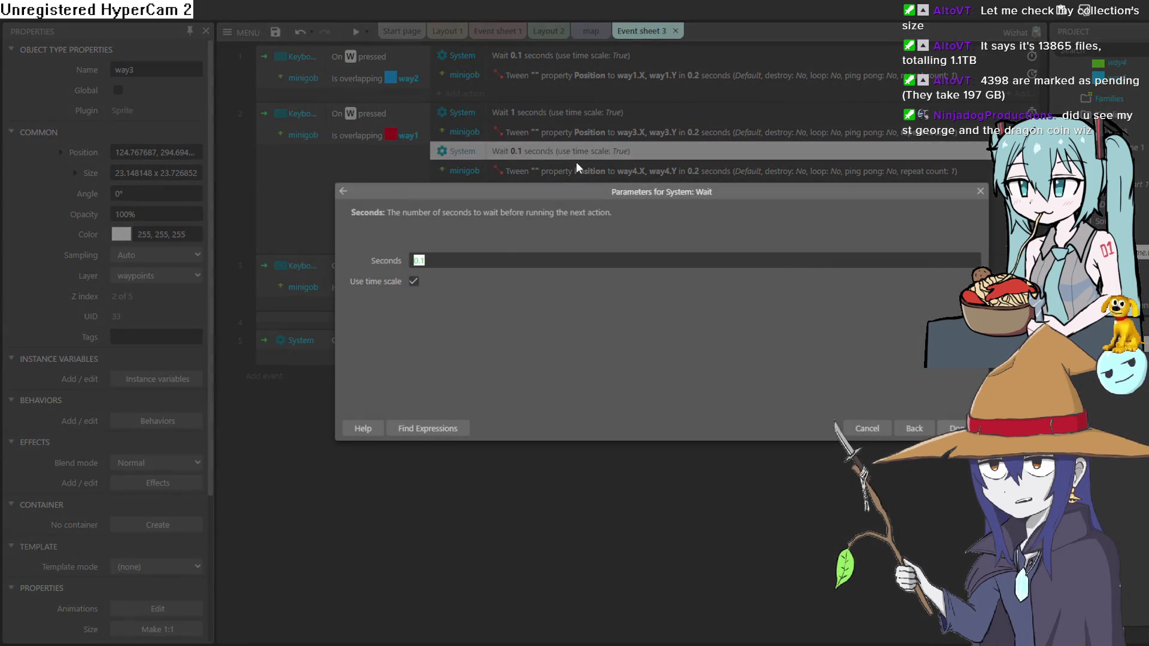
click(470, 260)
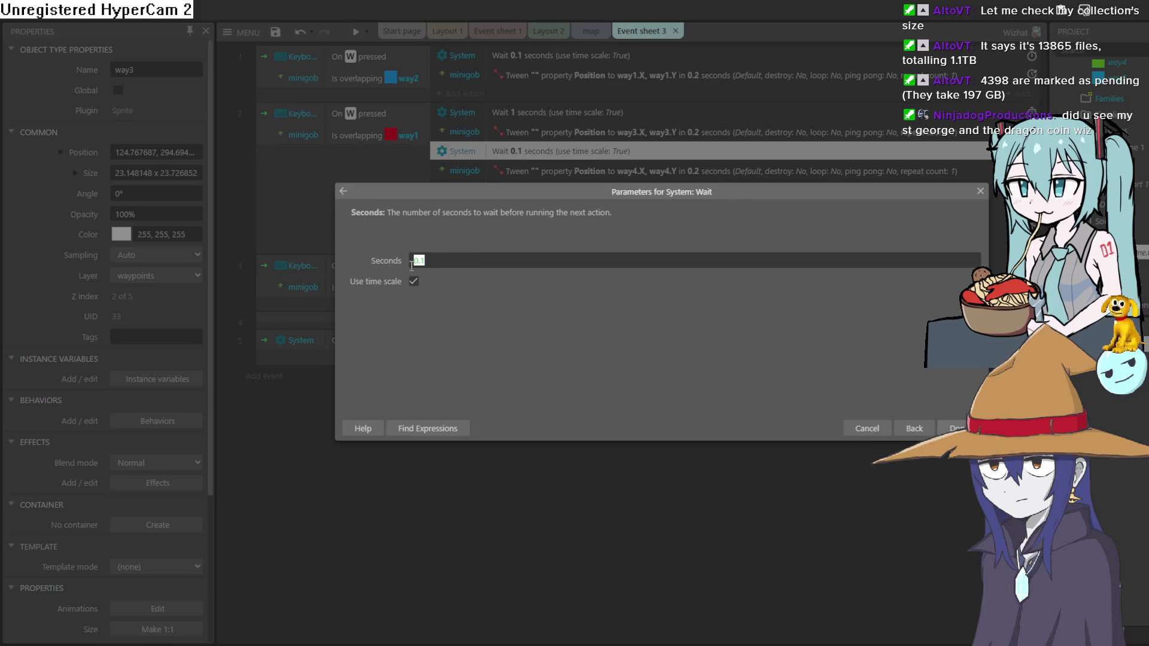
text(2)
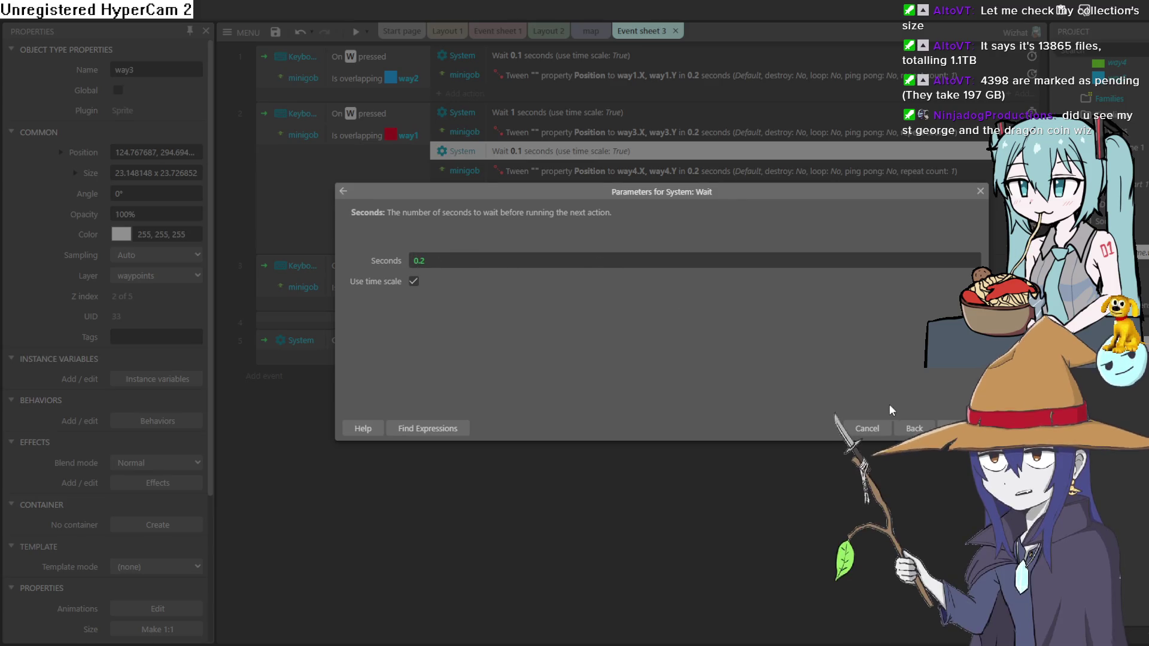
click(956, 428)
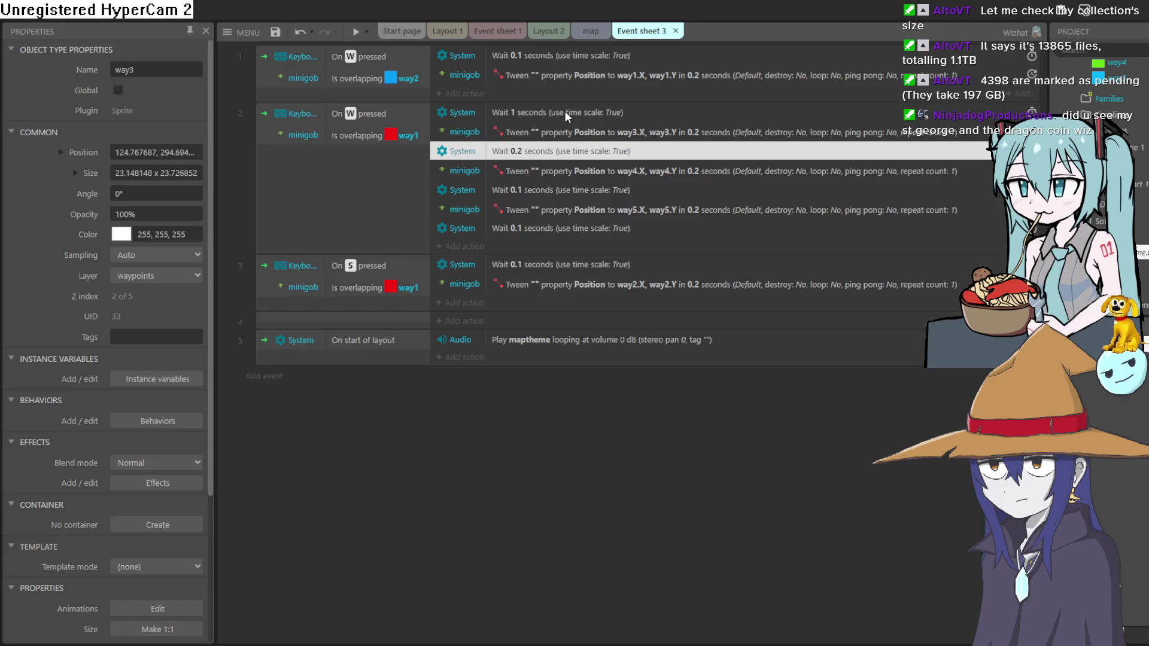
double_click(527, 150)
text(0)
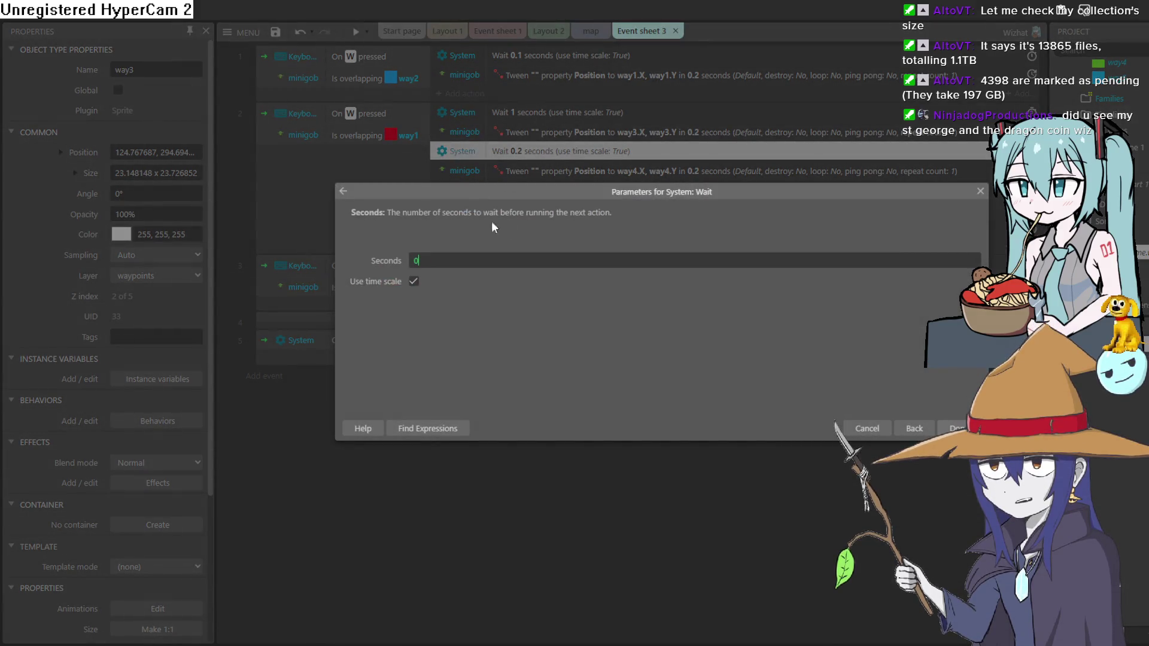
click(956, 428)
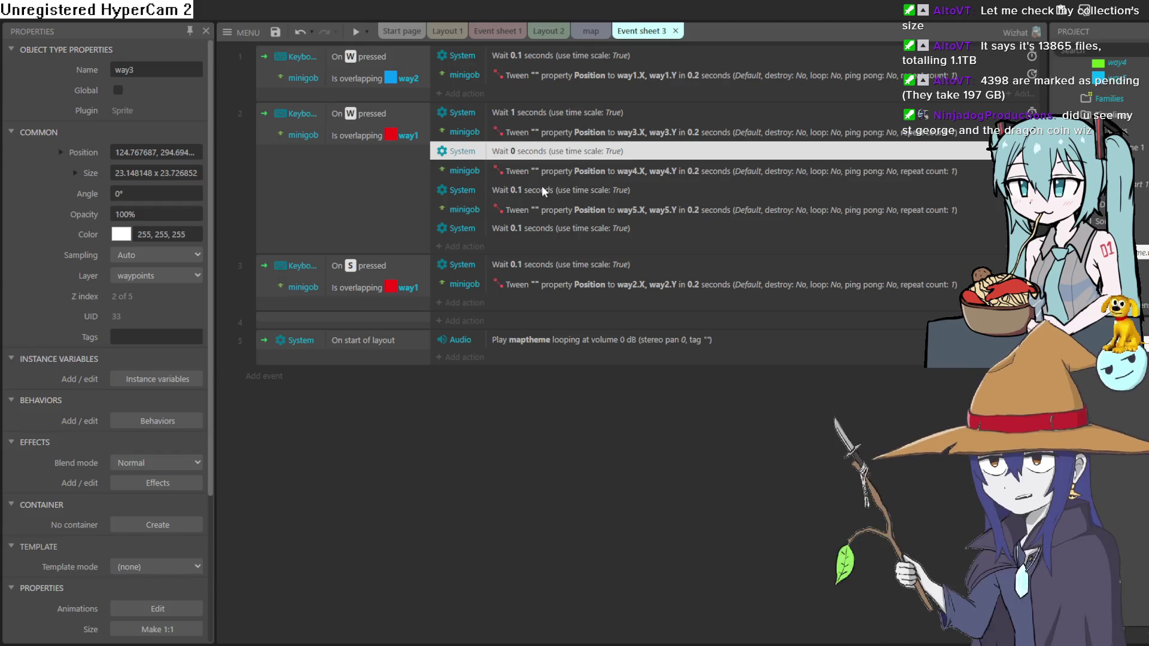
Set the waits after the way4 and way5 tweens to 0 seconds and run a preview.
double_click(539, 190)
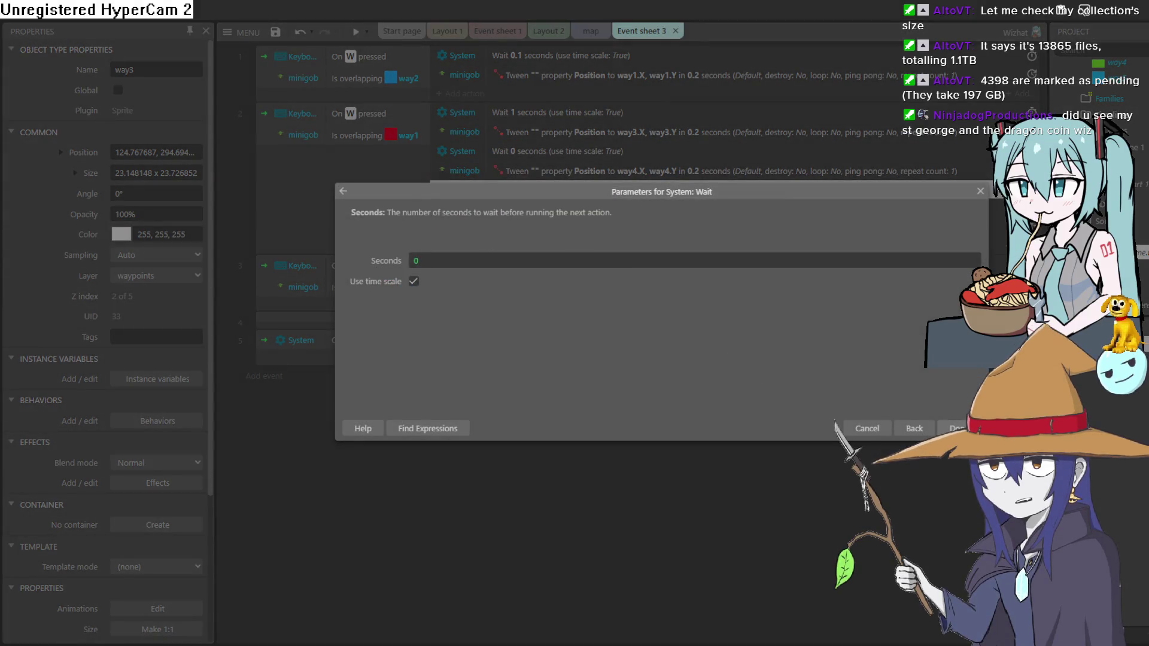
click(956, 428)
double_click(556, 228)
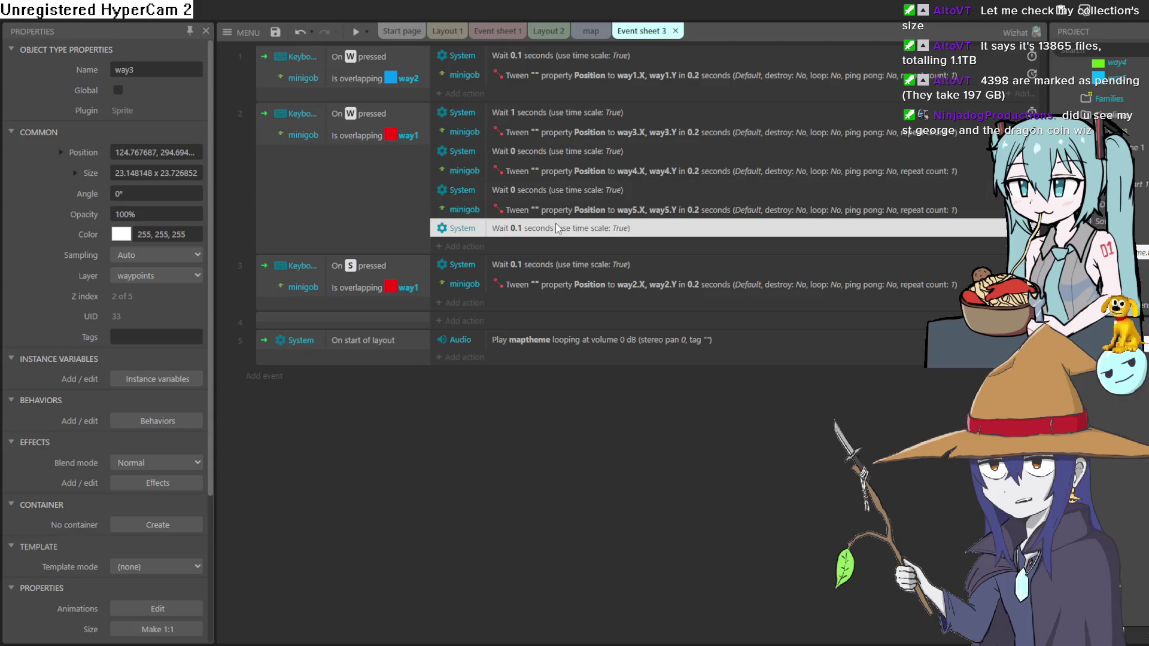
click(959, 427)
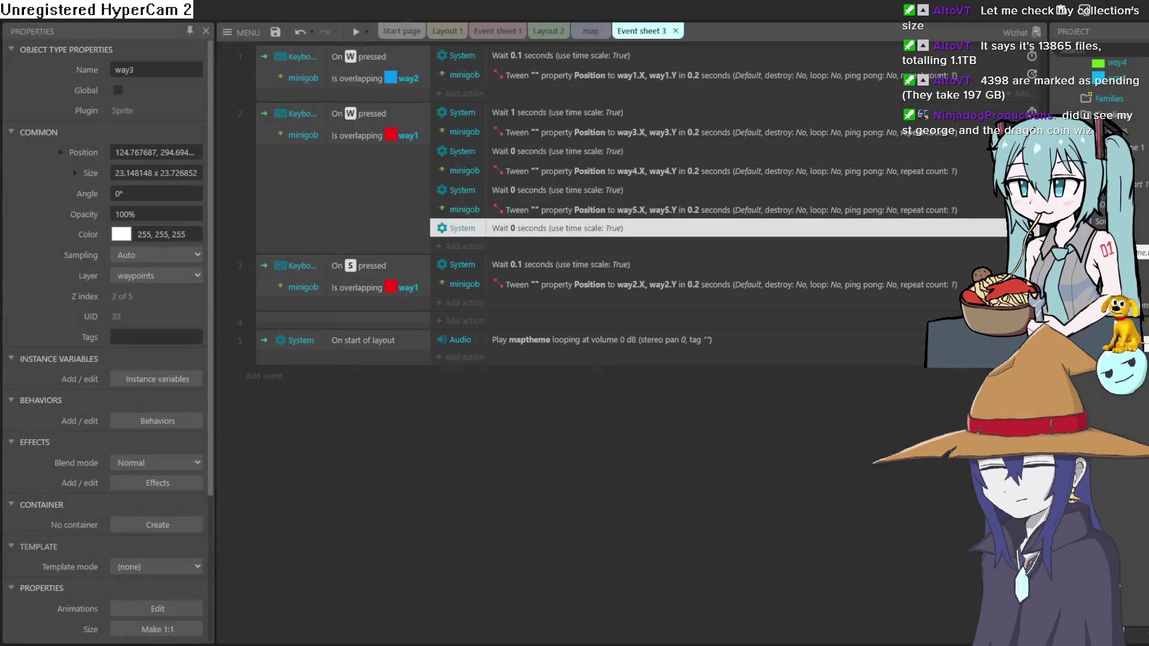
click(359, 32)
Walk the goblin up the path in the preview, then close the preview.
key(Up)
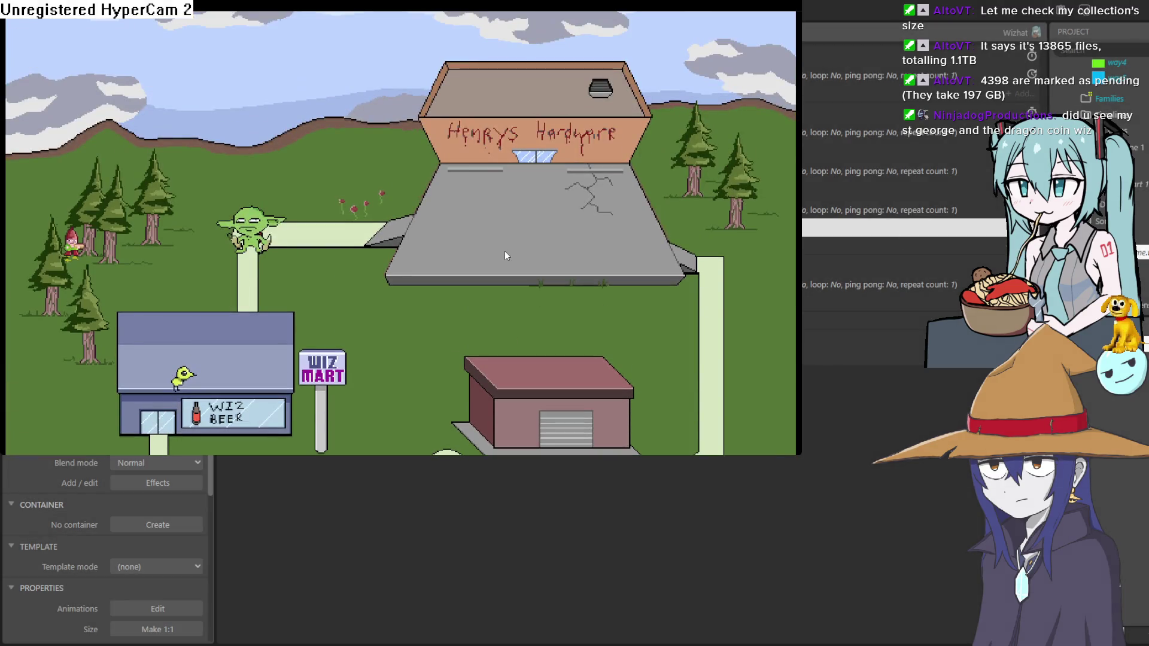
click(1004, 42)
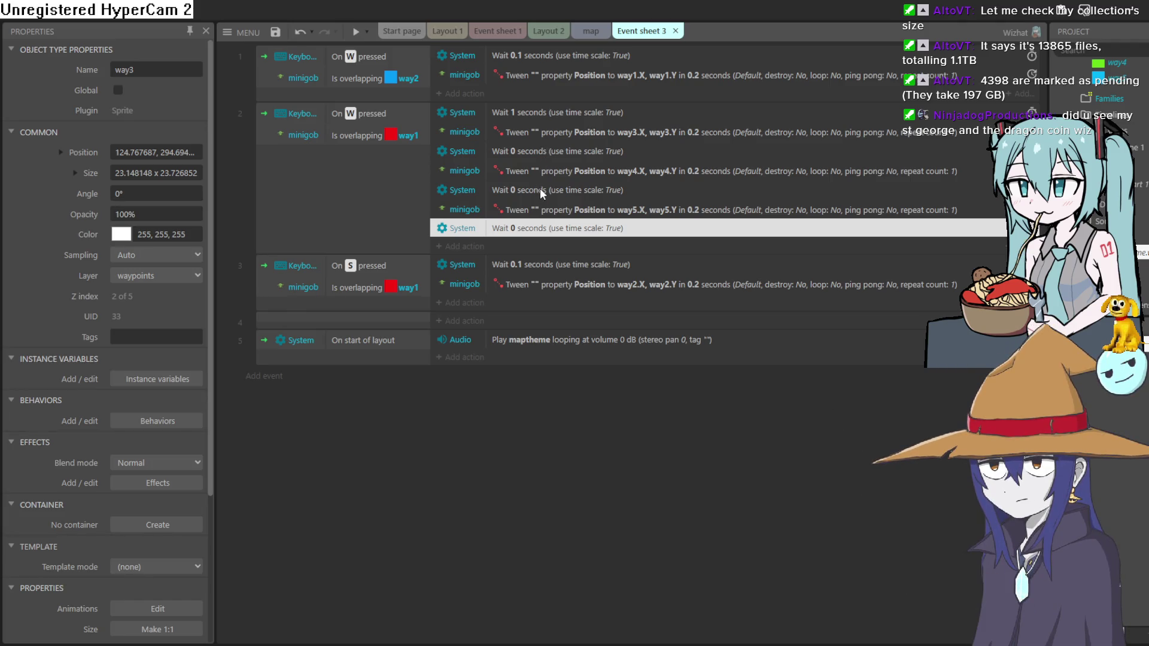
Change the waits before the way4 and way5 tweens in event 2 to 0.5 seconds.
click(558, 123)
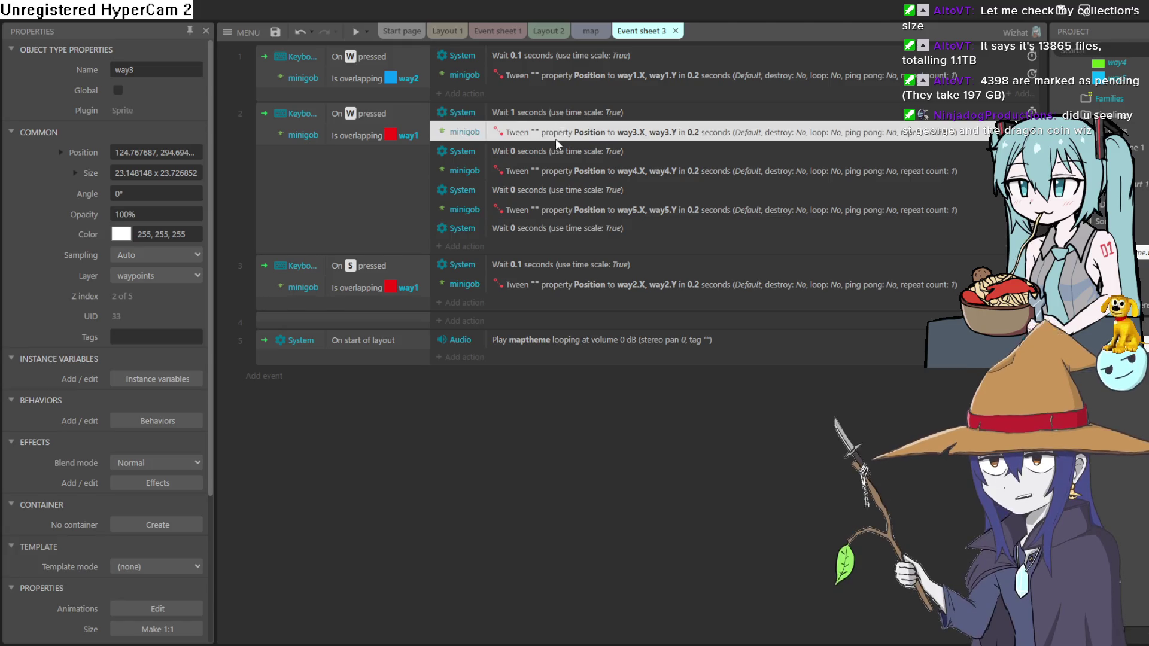
click(562, 157)
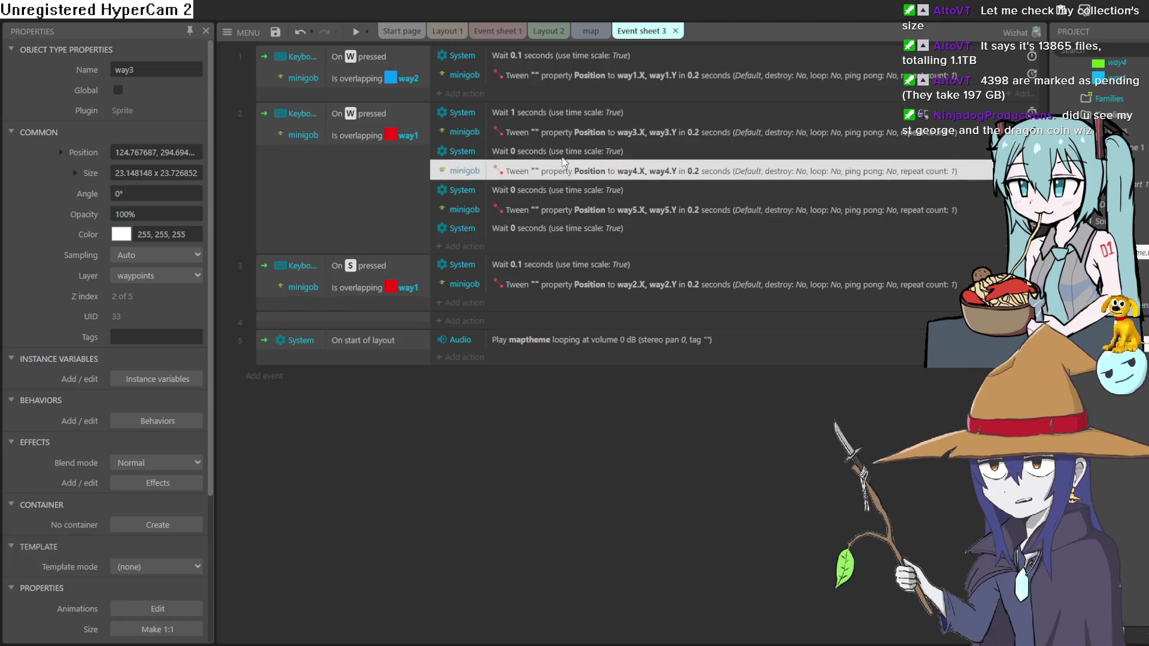
double_click(563, 157)
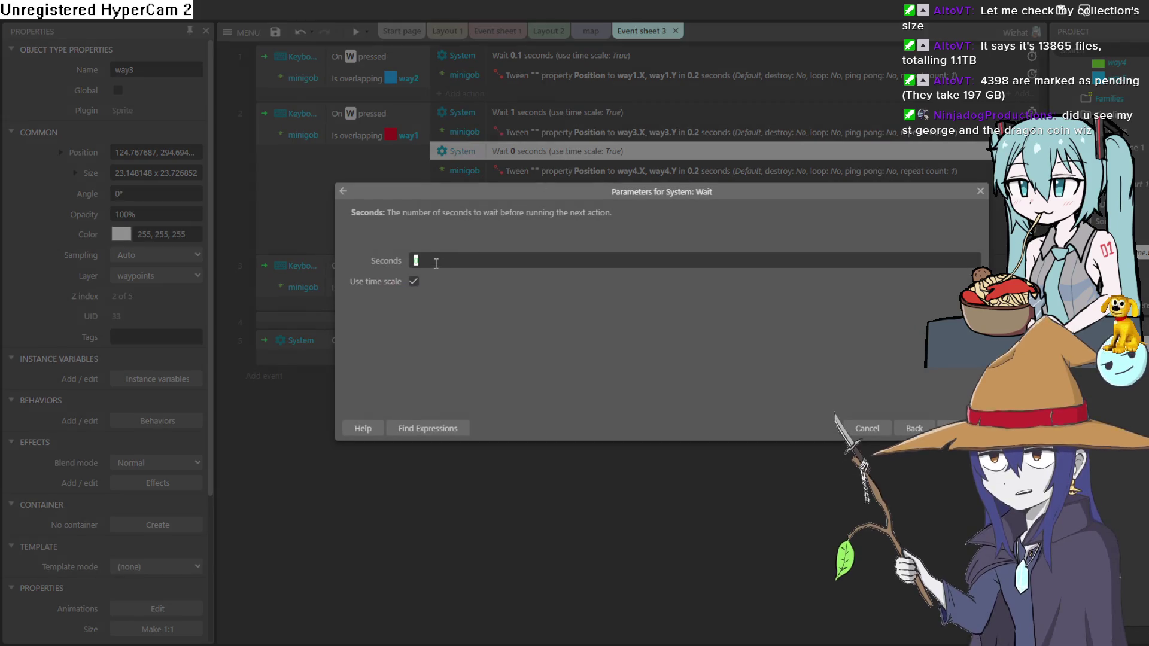
click(437, 258)
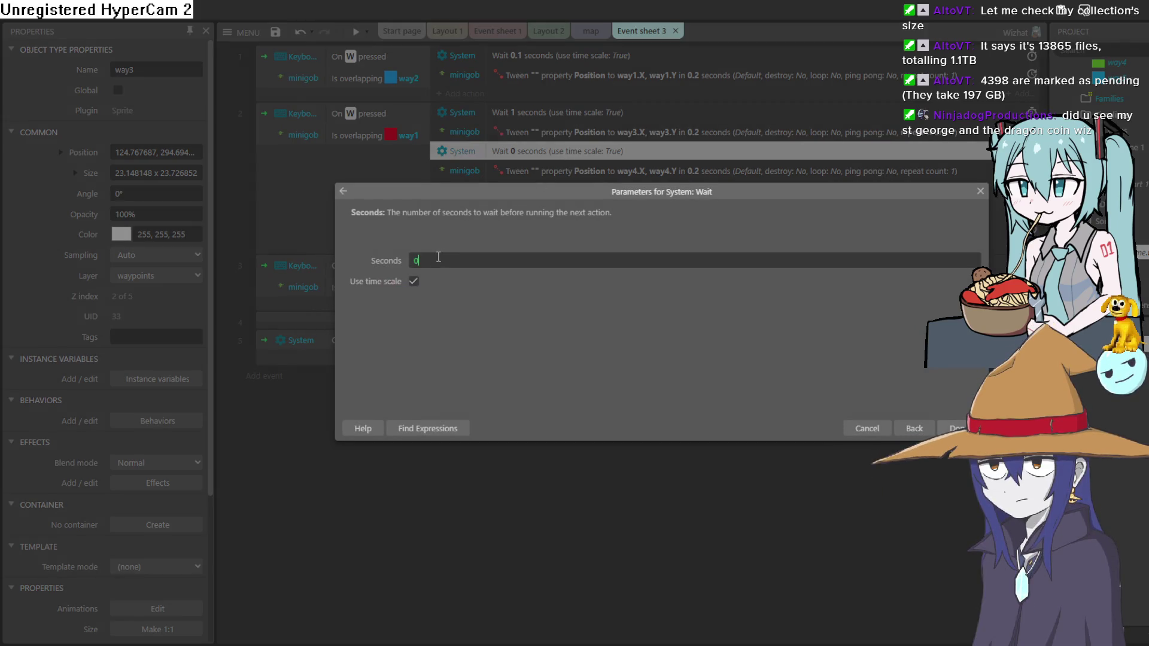
text(.5)
click(954, 429)
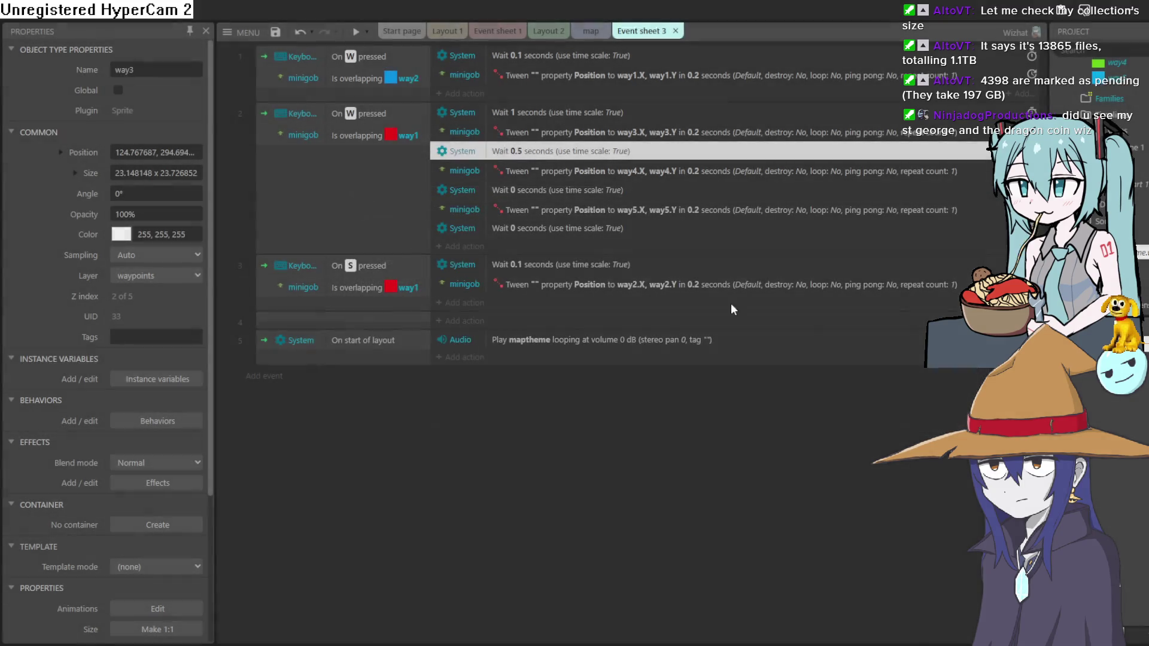
double_click(541, 188)
text(0.5)
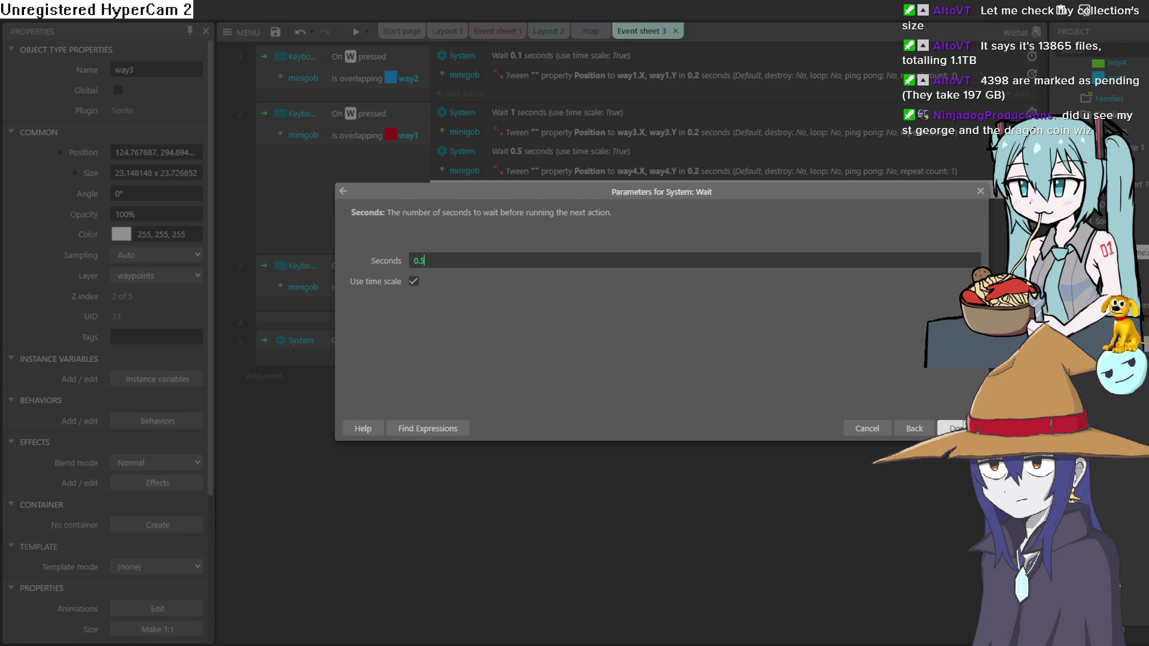
click(962, 427)
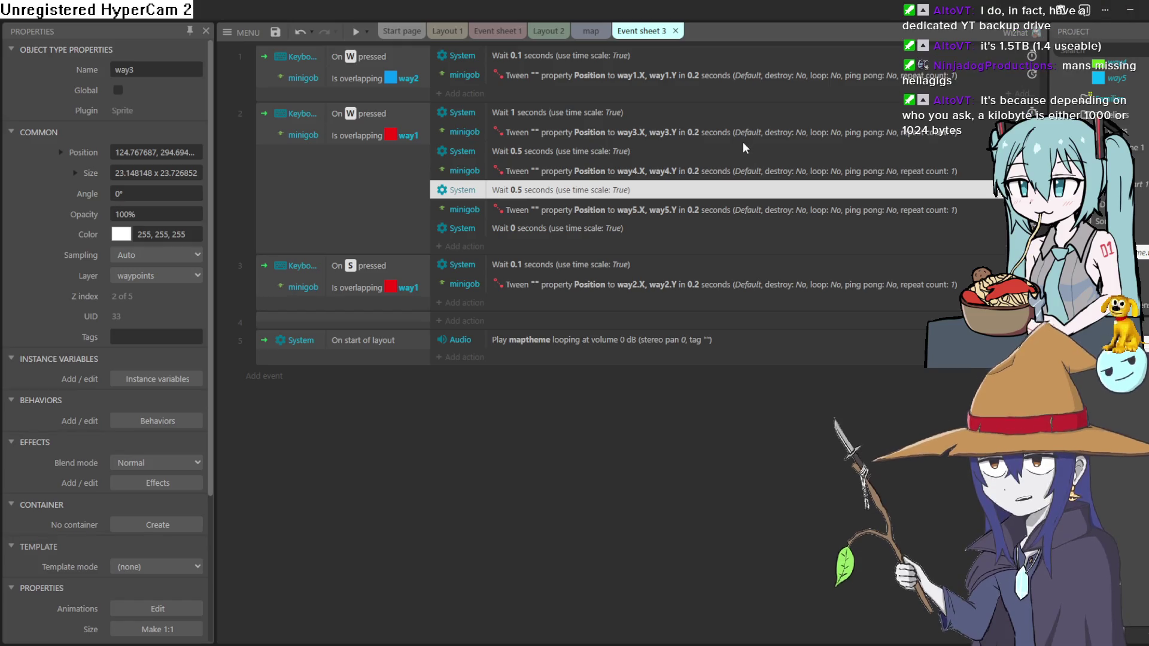
Show the map layout with its coloured waypoint squares, paths and the goblin.
click(587, 32)
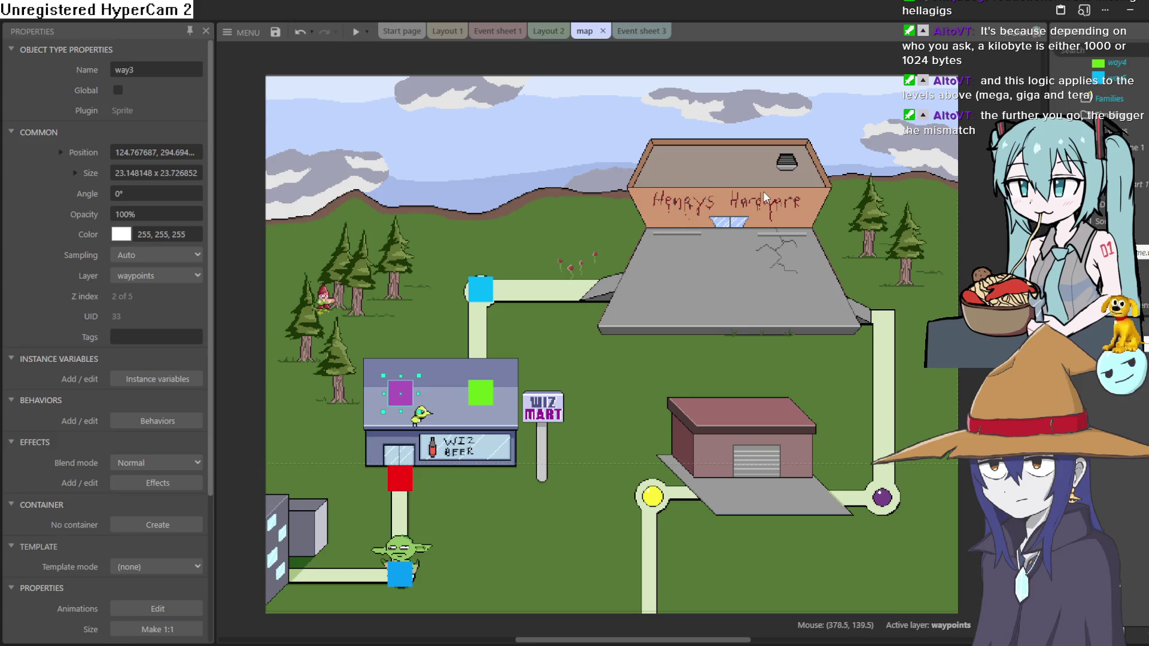
Test-run the map, then return to Event sheet 3's goblin tween events.
click(354, 34)
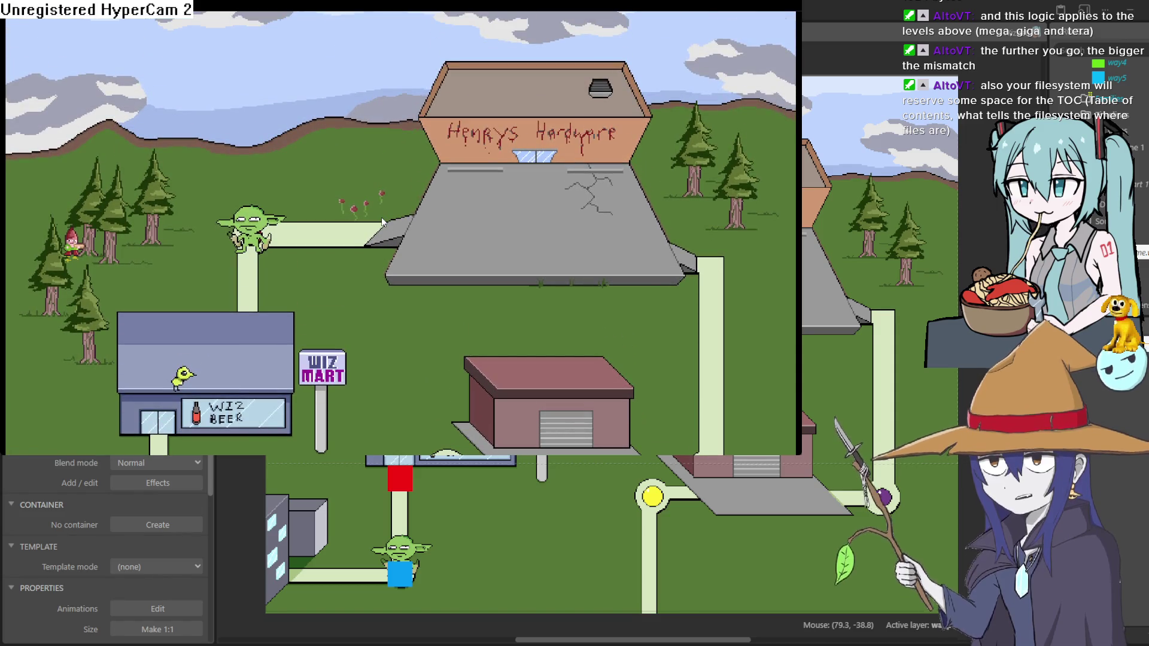
click(996, 36)
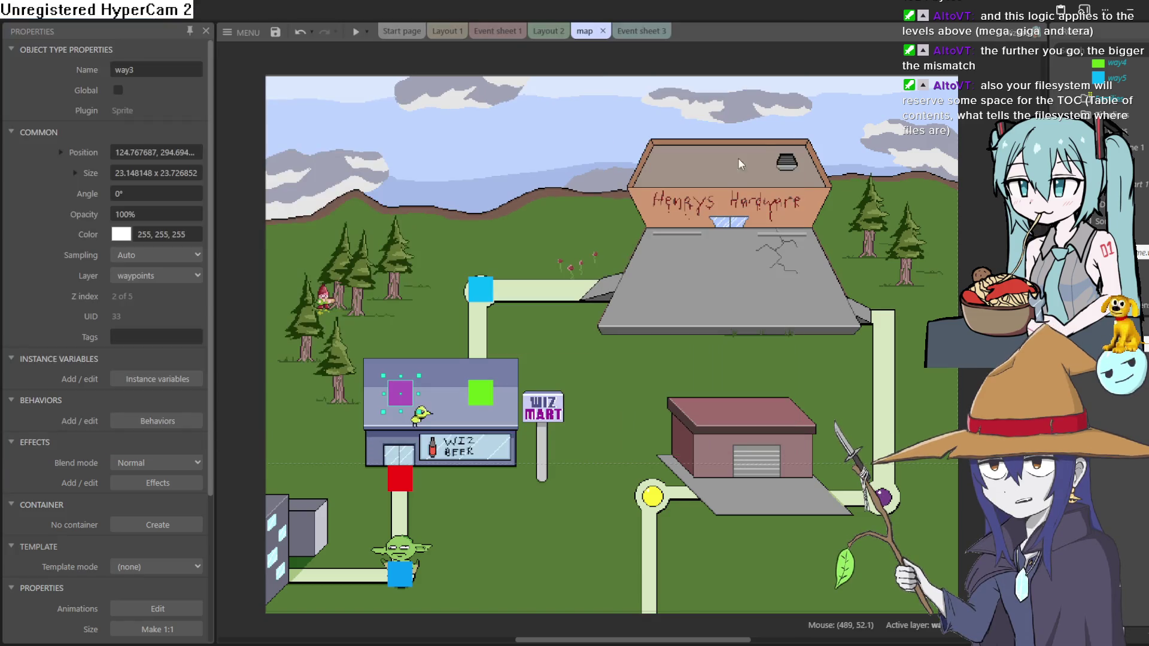
click(553, 33)
click(606, 36)
click(645, 35)
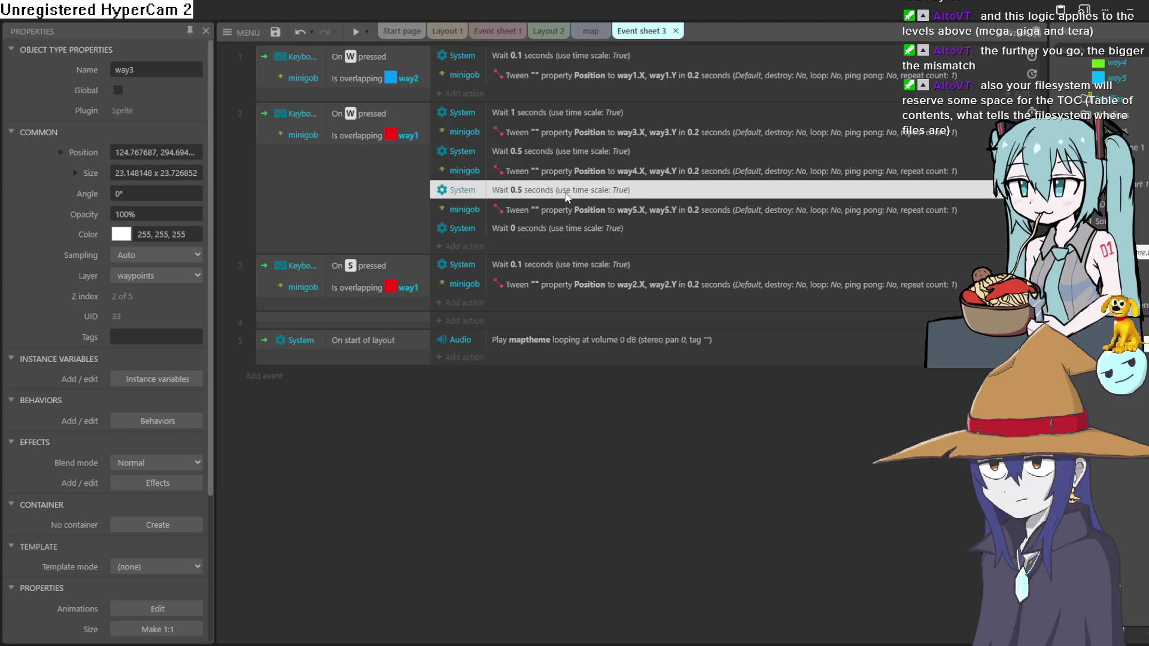
Change event 2's 1-second wait to 0 seconds and launch a game preview.
double_click(585, 112)
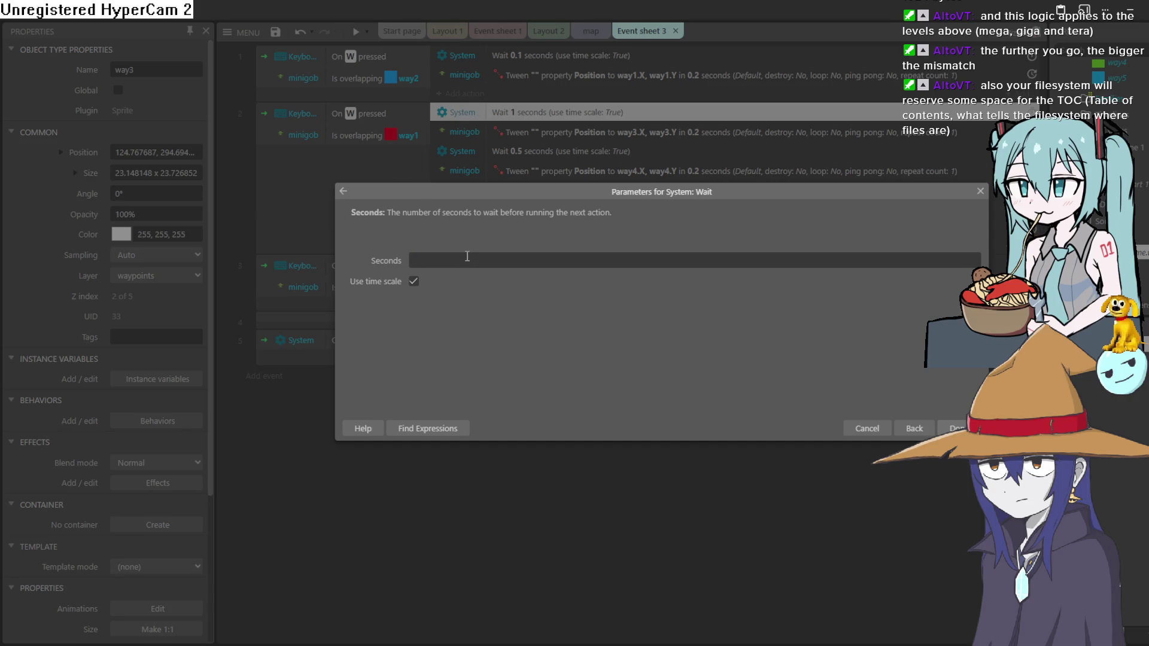
text(0)
click(955, 428)
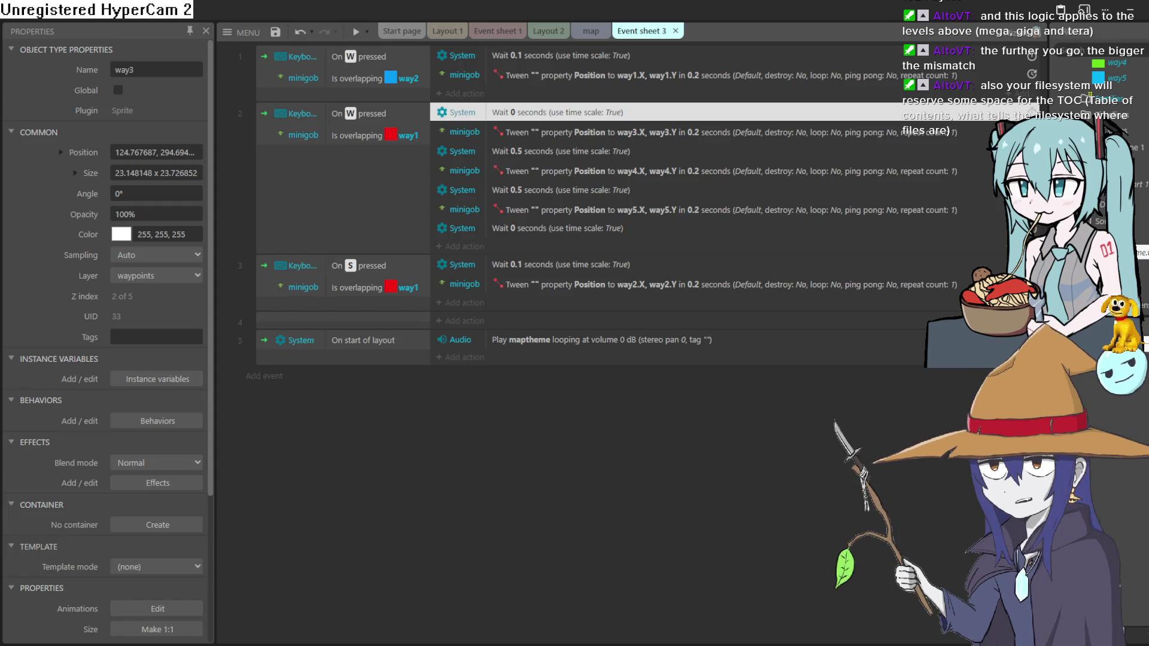
click(355, 32)
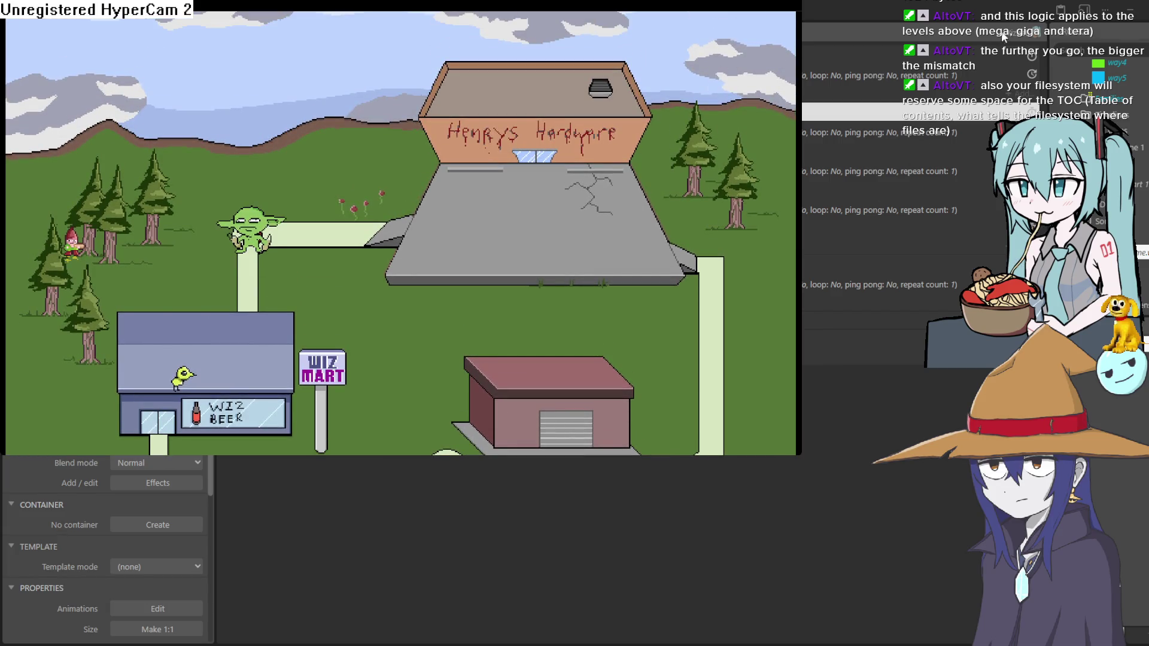
Close the preview and change the wait before the way4 tween from 0.5 to 0.1 seconds.
click(791, 121)
click(576, 151)
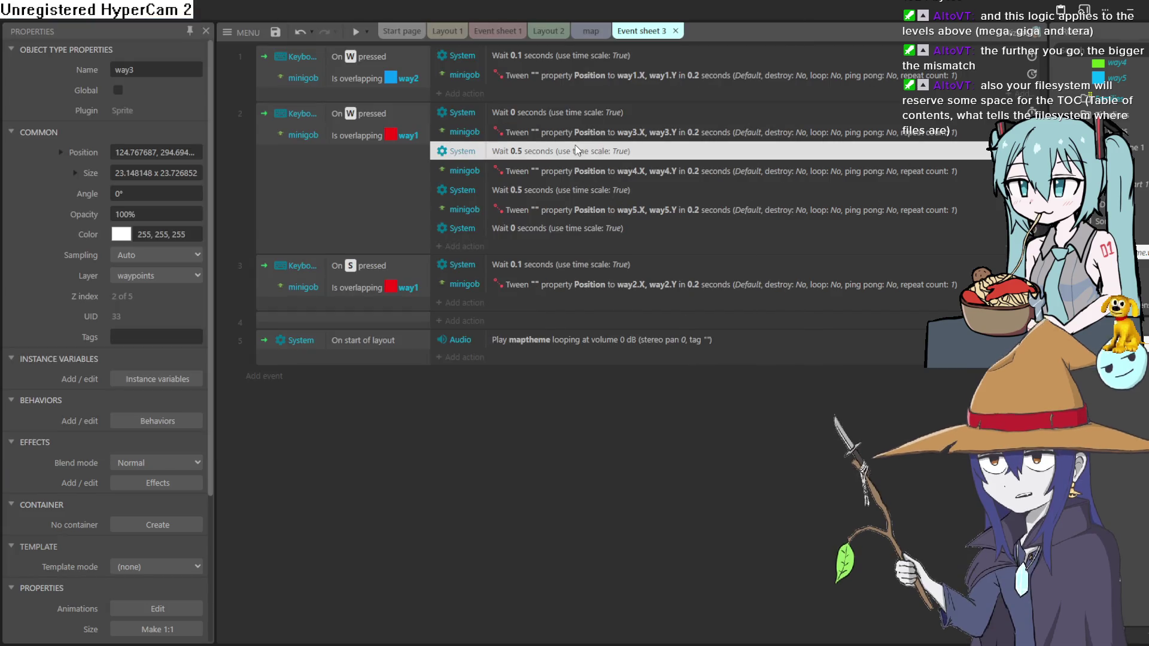
double_click(576, 147)
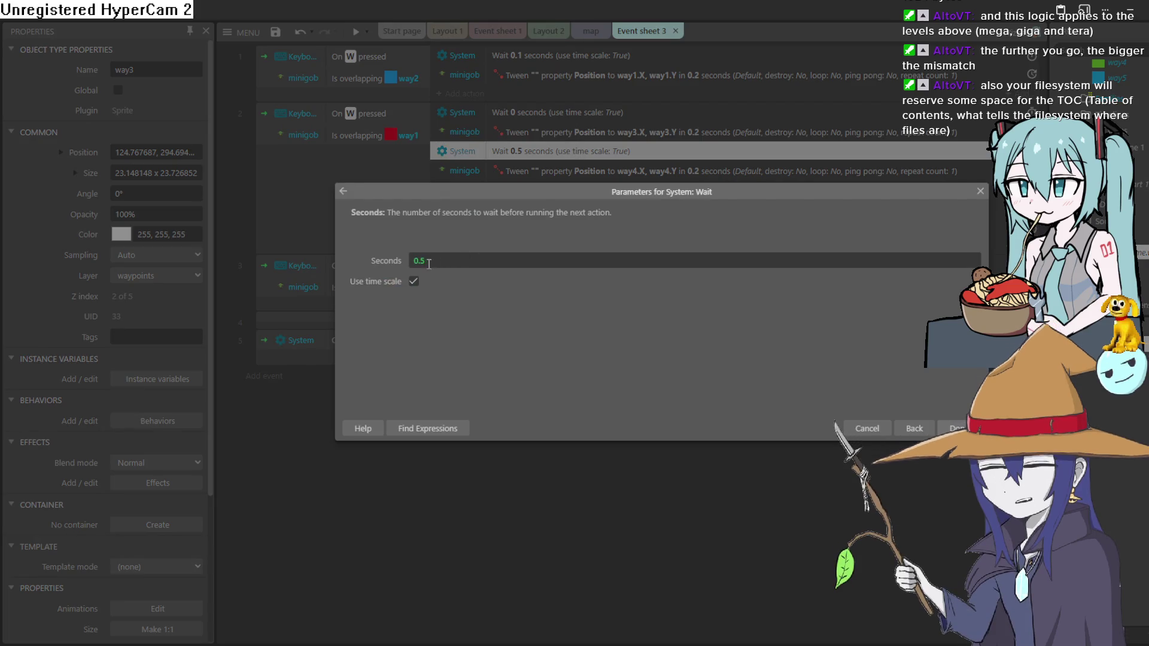
drag(455, 265, 421, 261)
text(1)
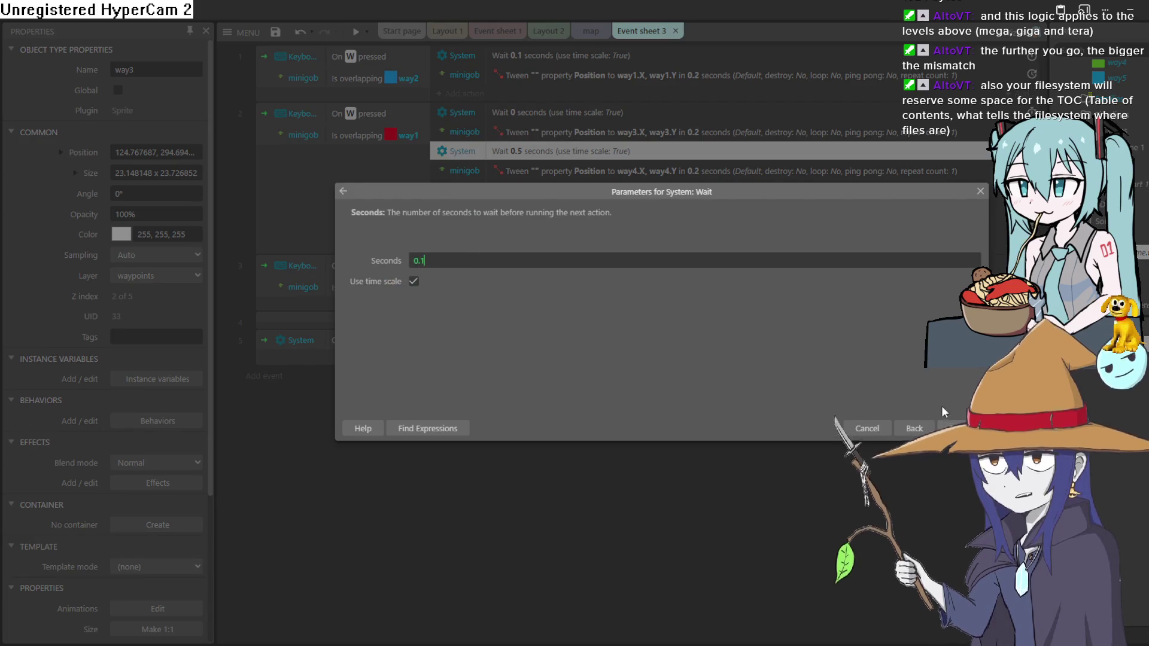
click(954, 428)
Set the wait before the way5 tween to 0.2 seconds and run a preview.
double_click(574, 190)
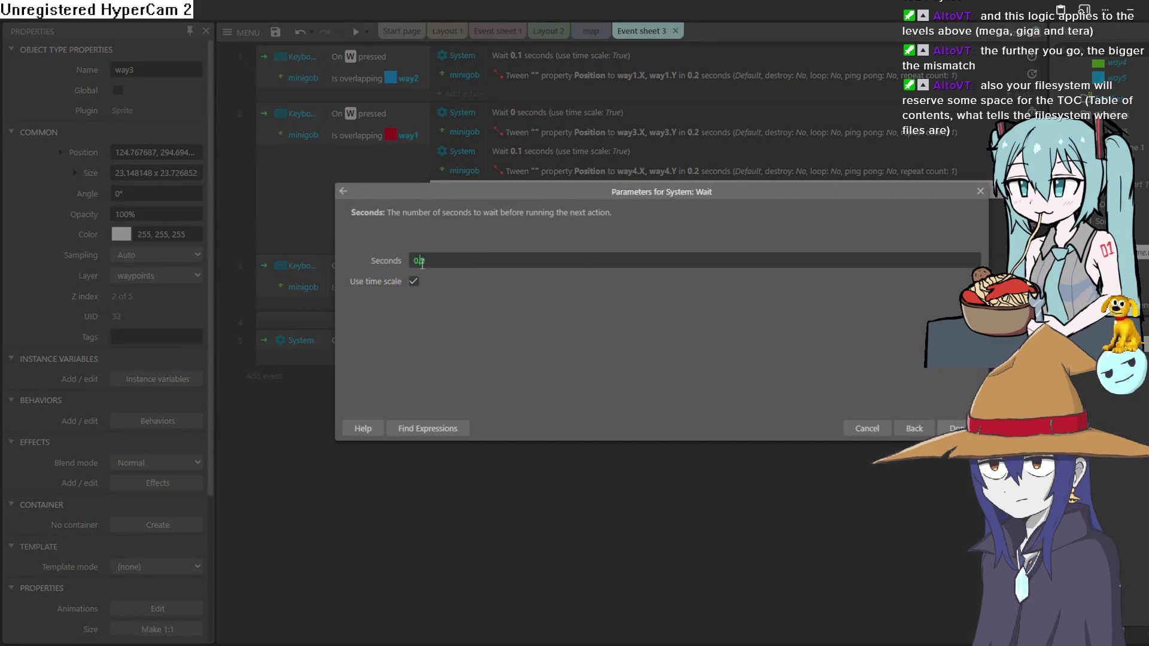
text(2)
click(955, 428)
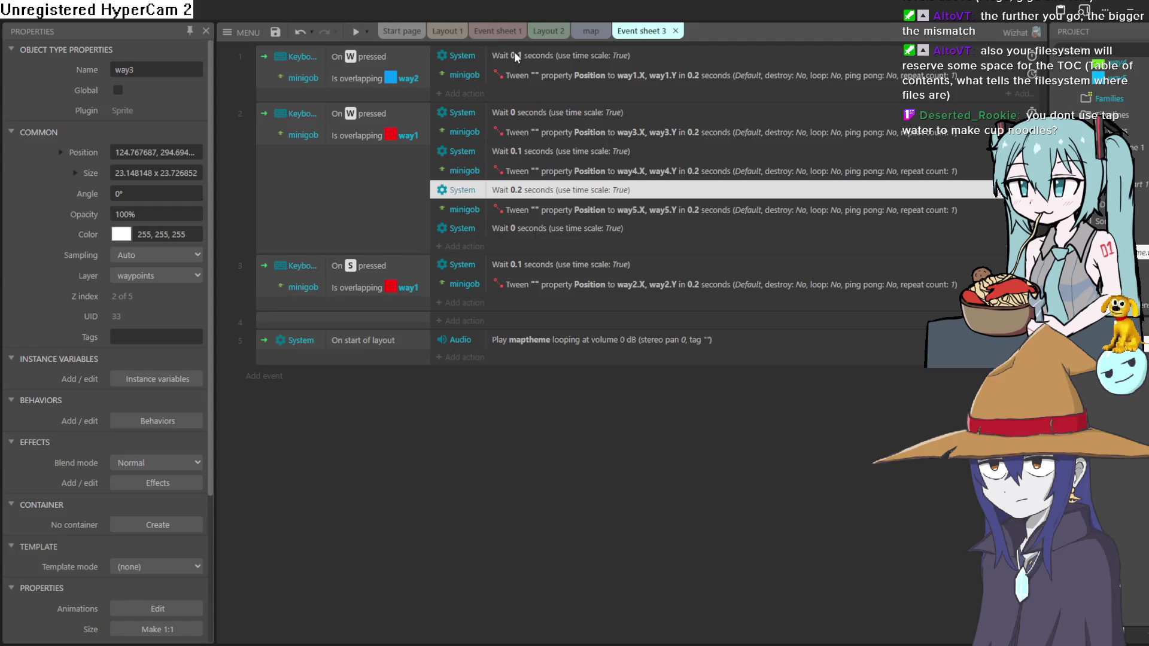
key(F5)
Test the goblin's walk in the preview, then set the wait before way4 to 0.2 seconds.
key(w)
key(w)
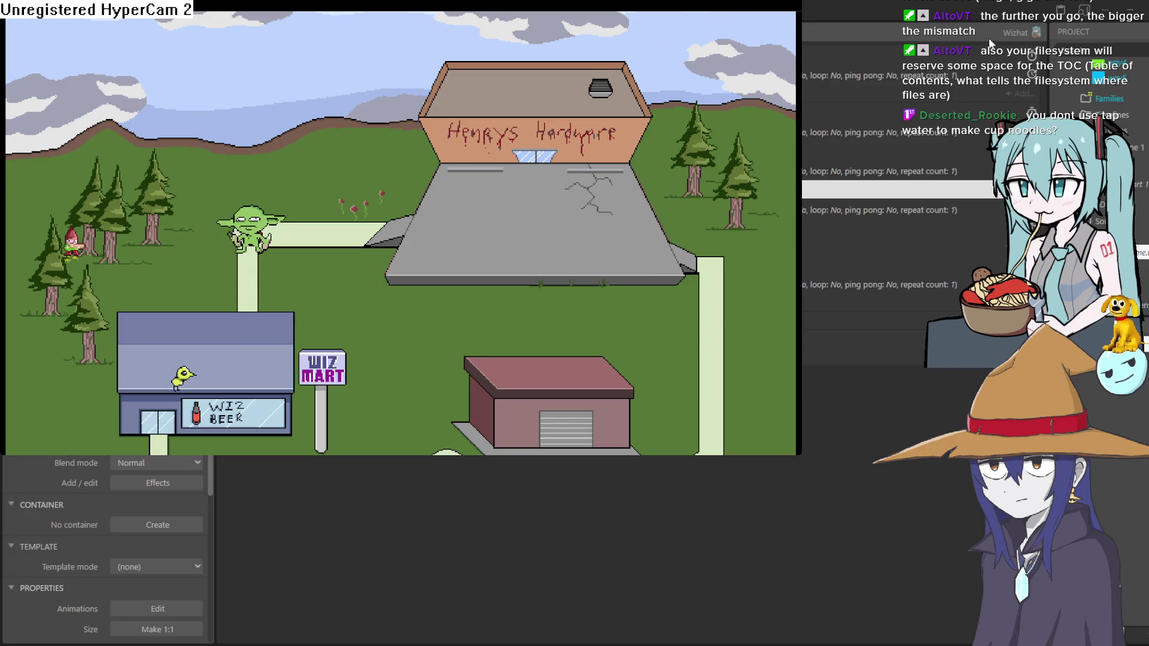
key(alt+F4)
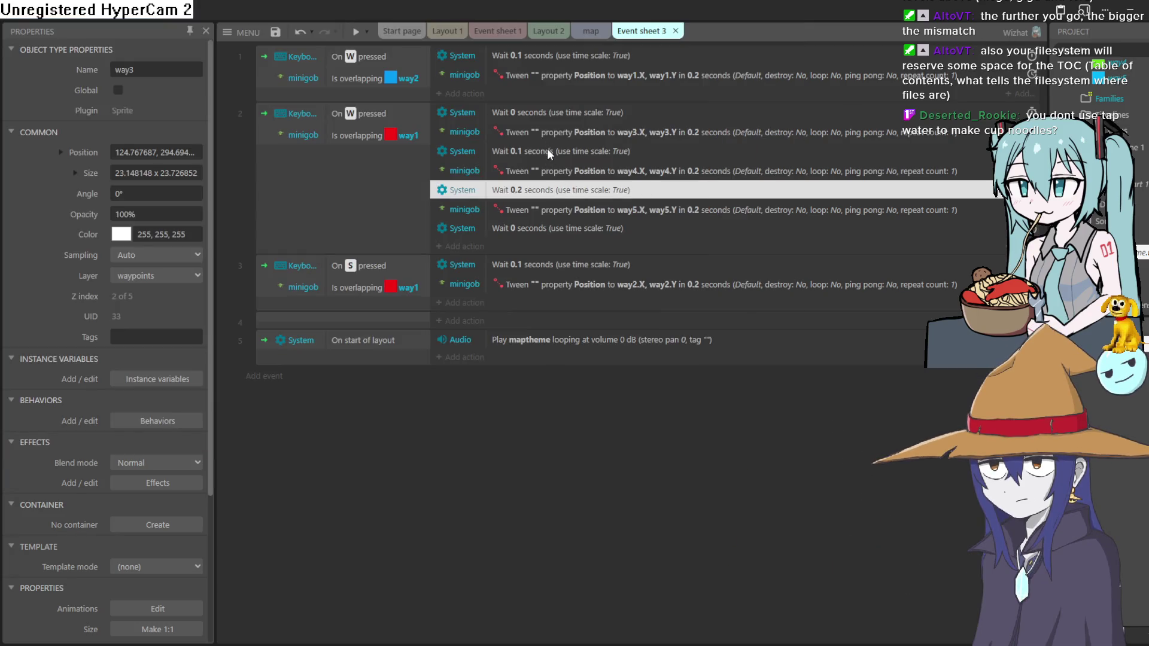
double_click(546, 149)
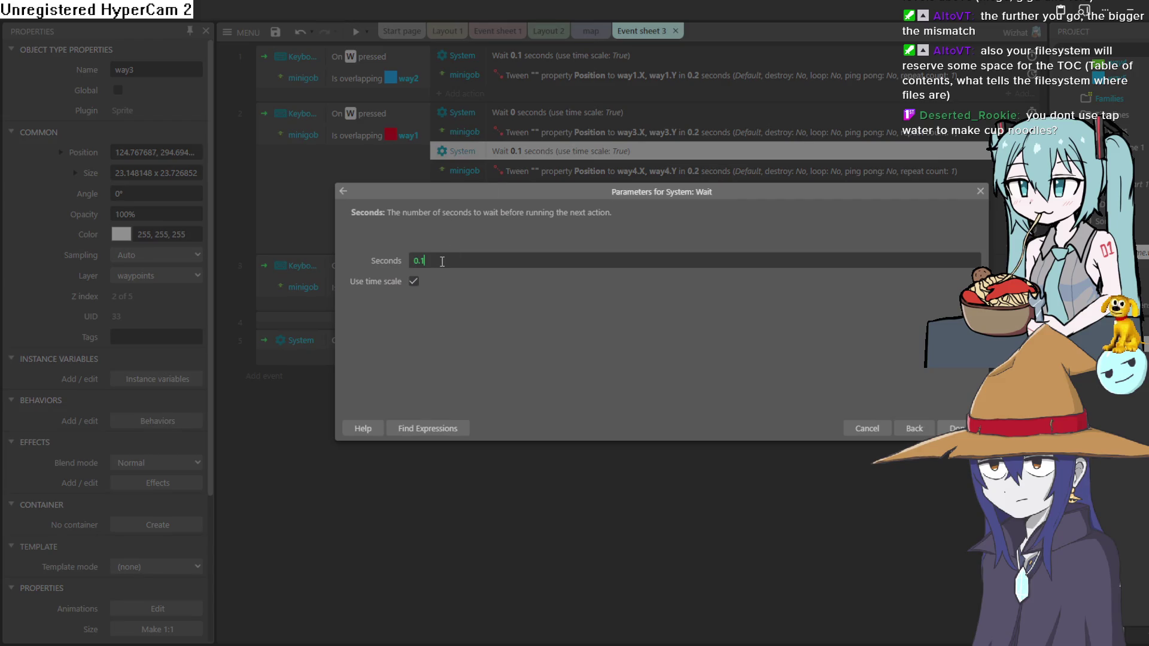
key(BackSpace)
text(2)
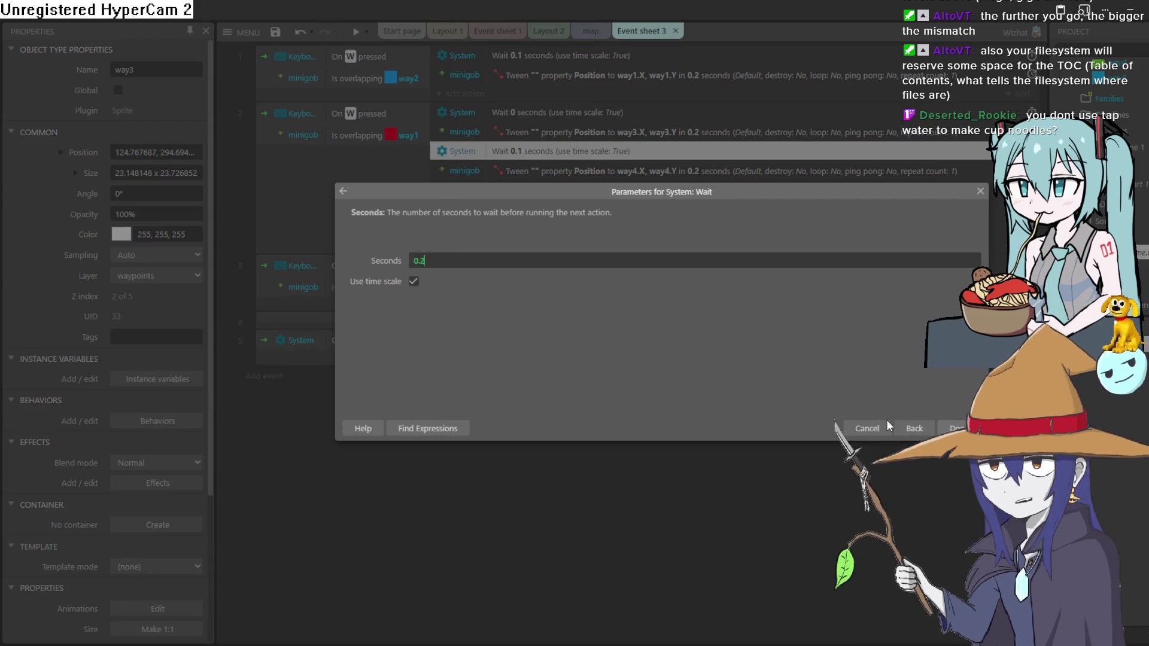
double_click(431, 268)
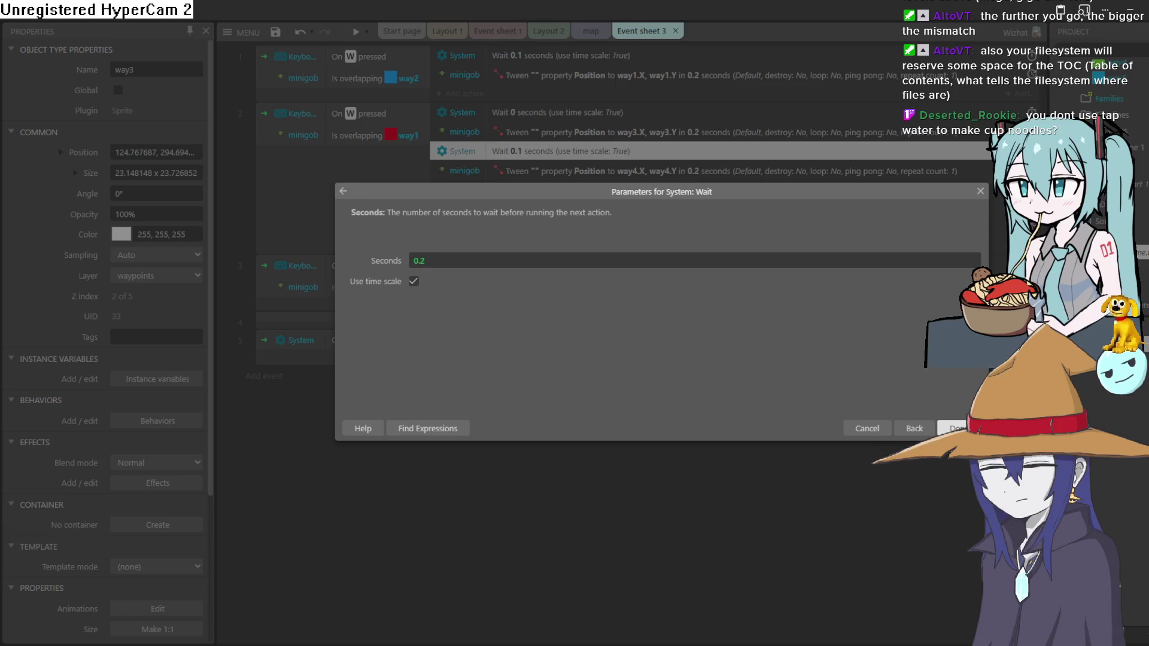
click(956, 428)
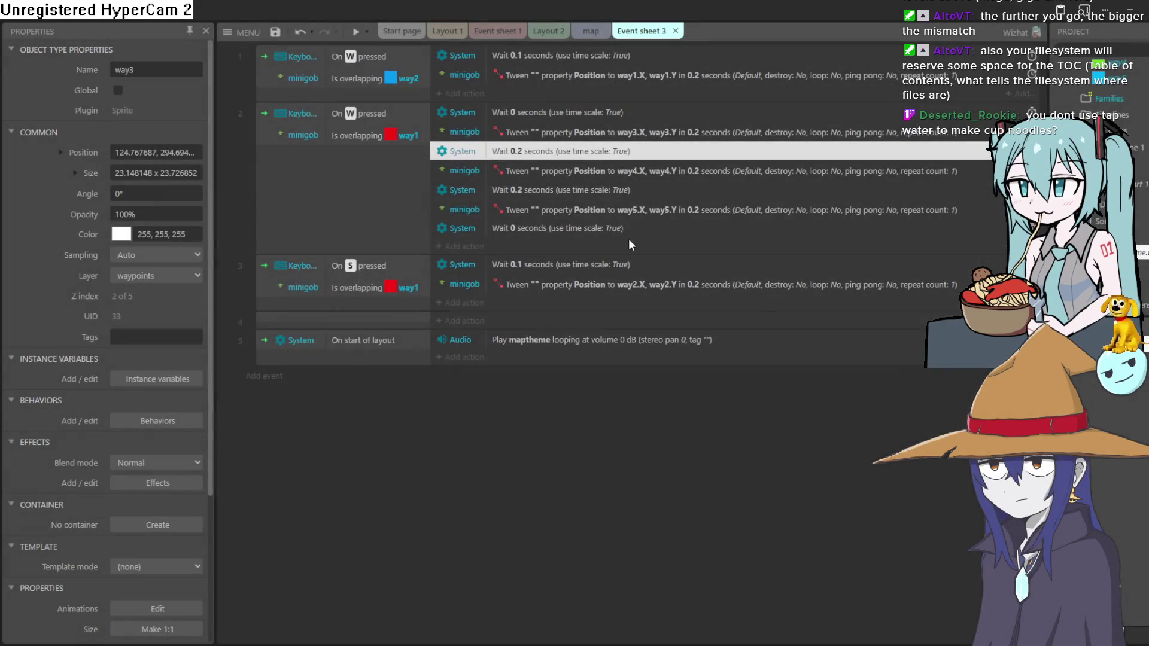
double_click(544, 153)
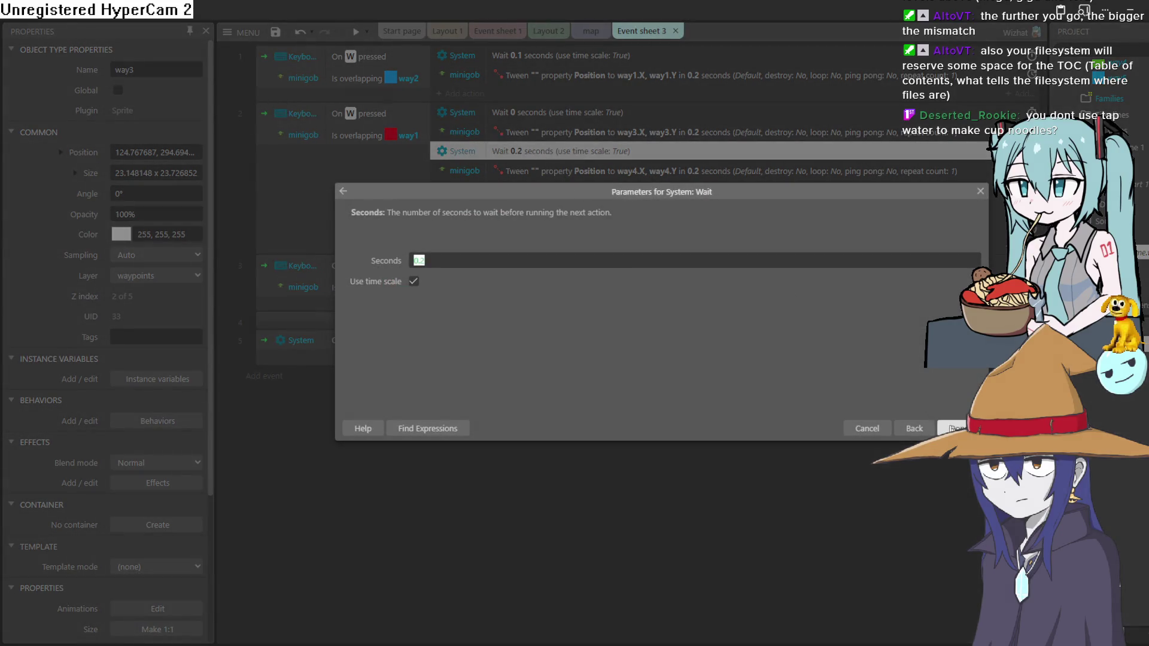
click(958, 429)
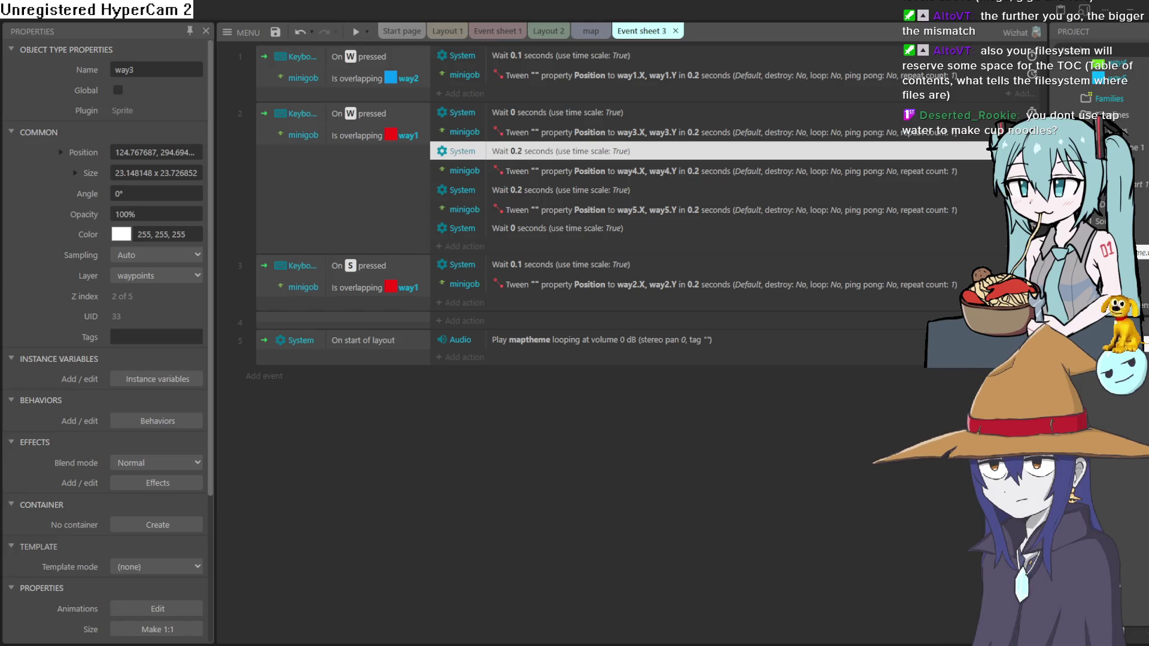
Set the wait before the way5 tween to 0.4 seconds and run a map preview.
double_click(527, 190)
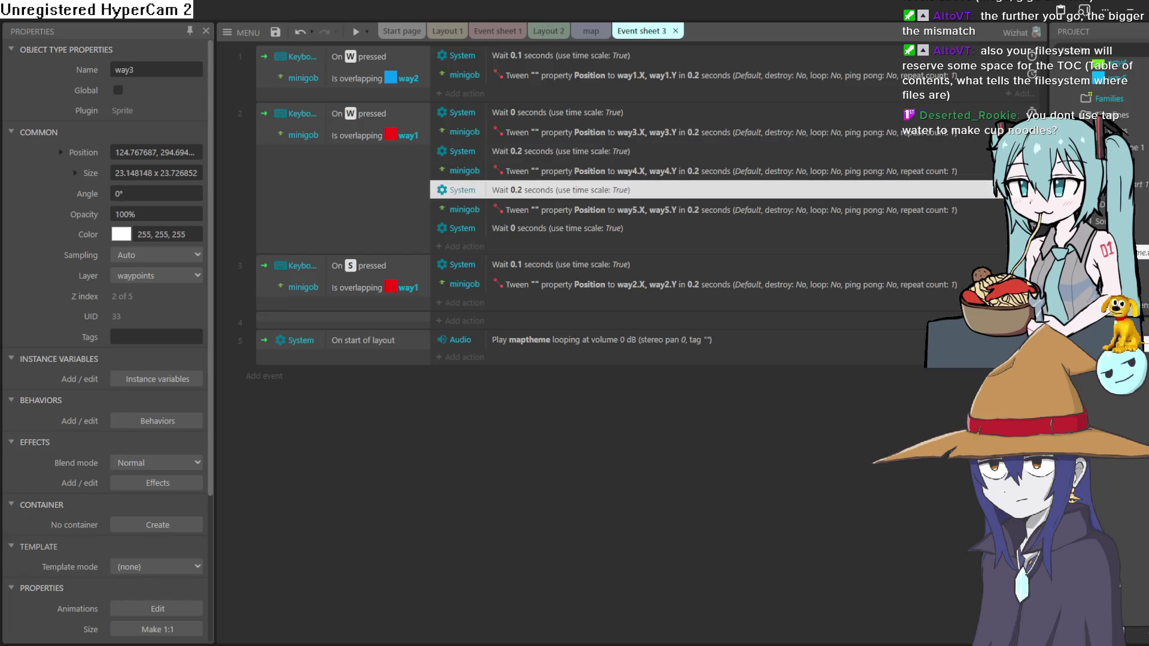
click(434, 261)
key(BackSpace)
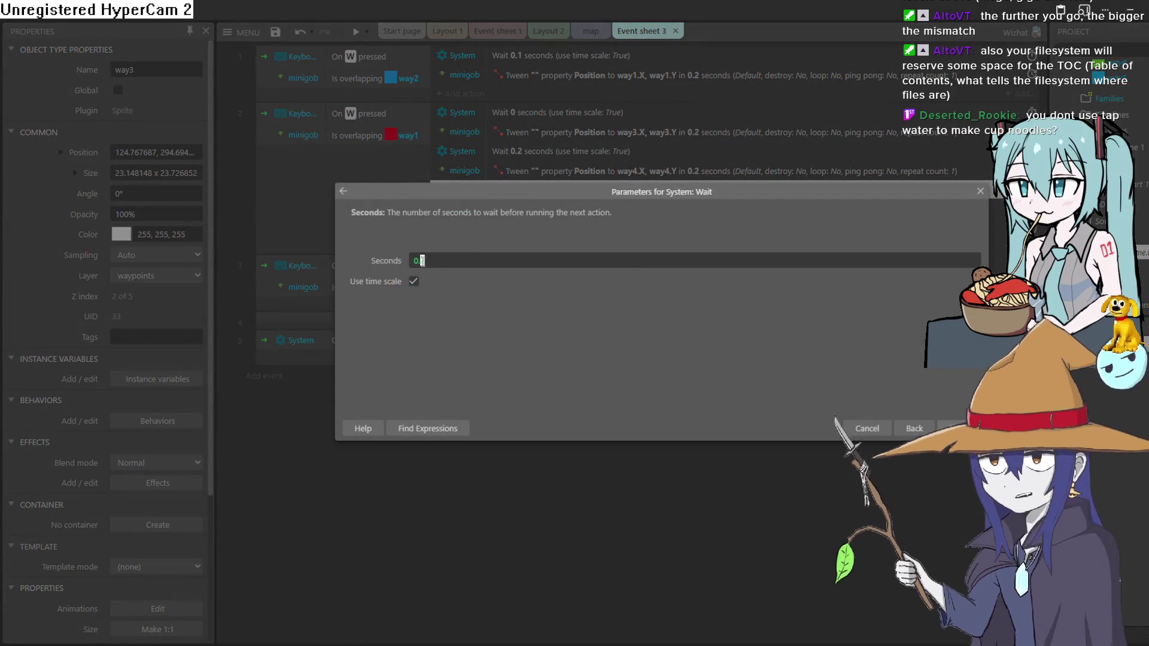
text(4)
key(Return)
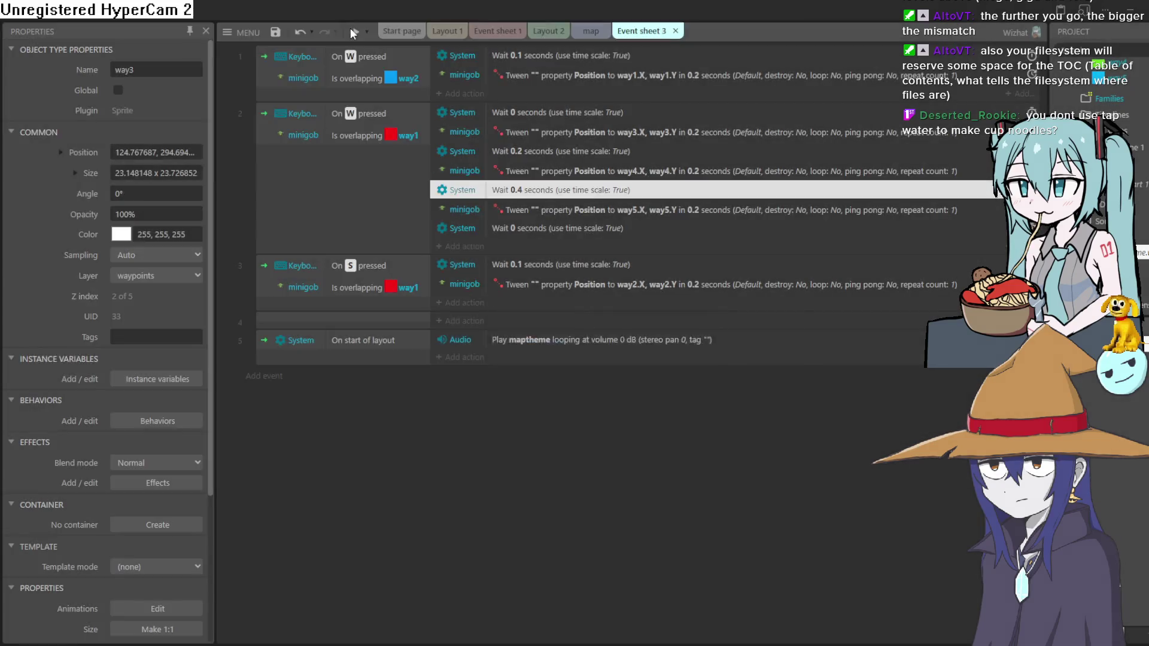
click(352, 30)
Test the goblin's W-key movement along the path in the game preview, then close it.
key(w)
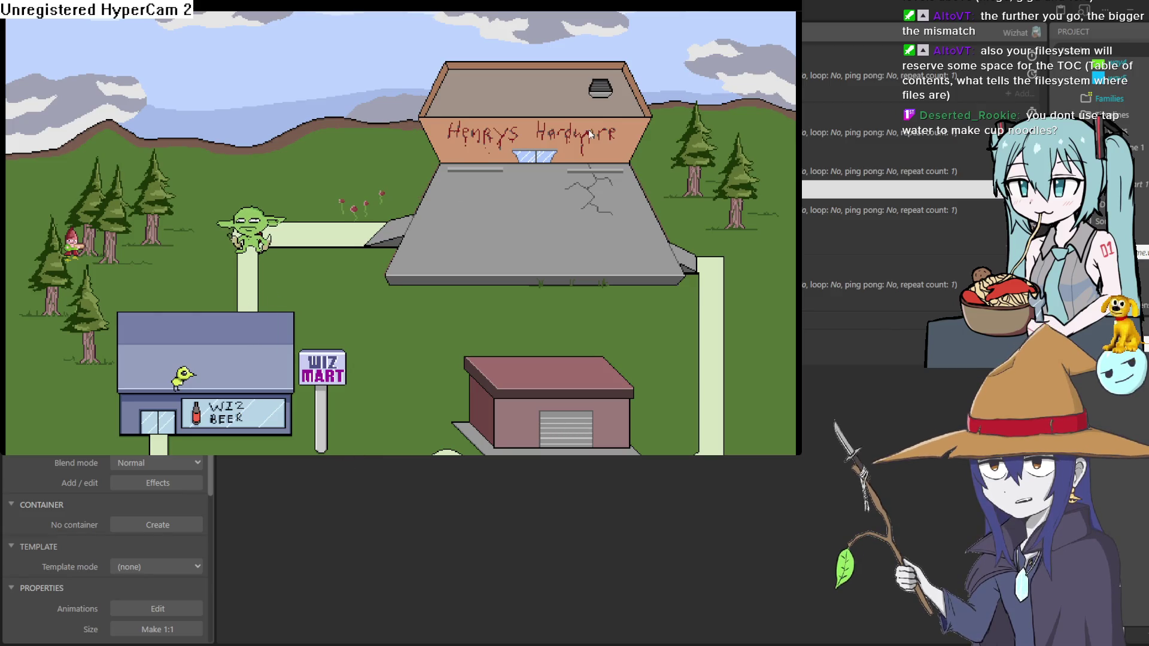
click(1003, 48)
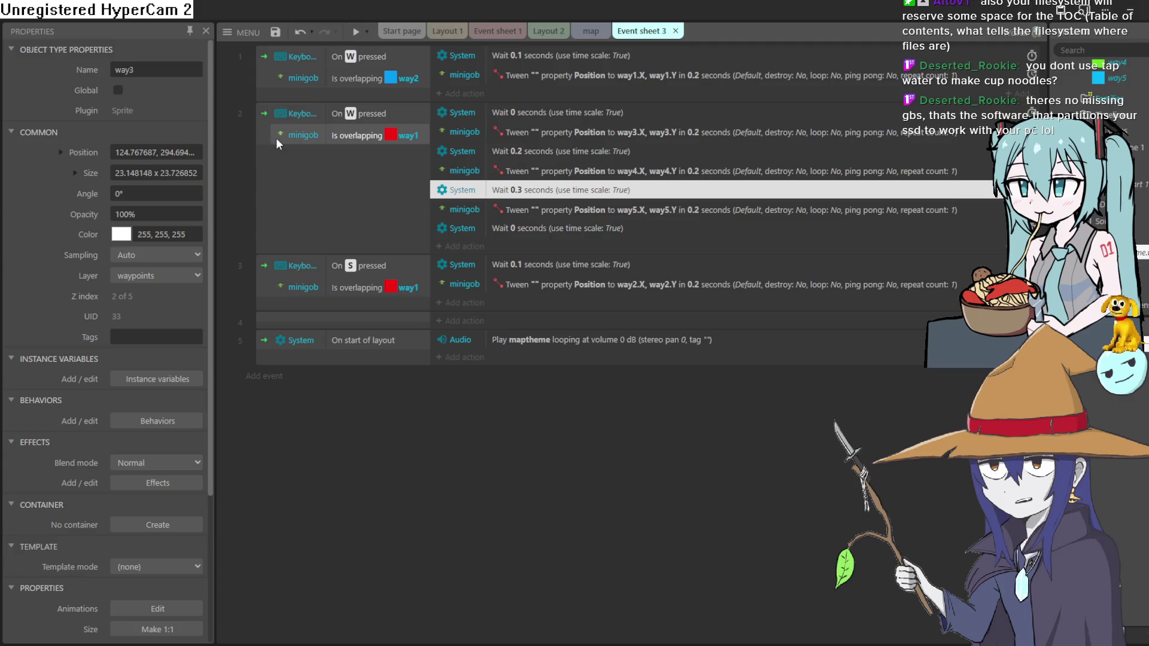
Duplicate event 2 as event 3 and change its trigger key from W to S.
right_click(275, 162)
click(371, 278)
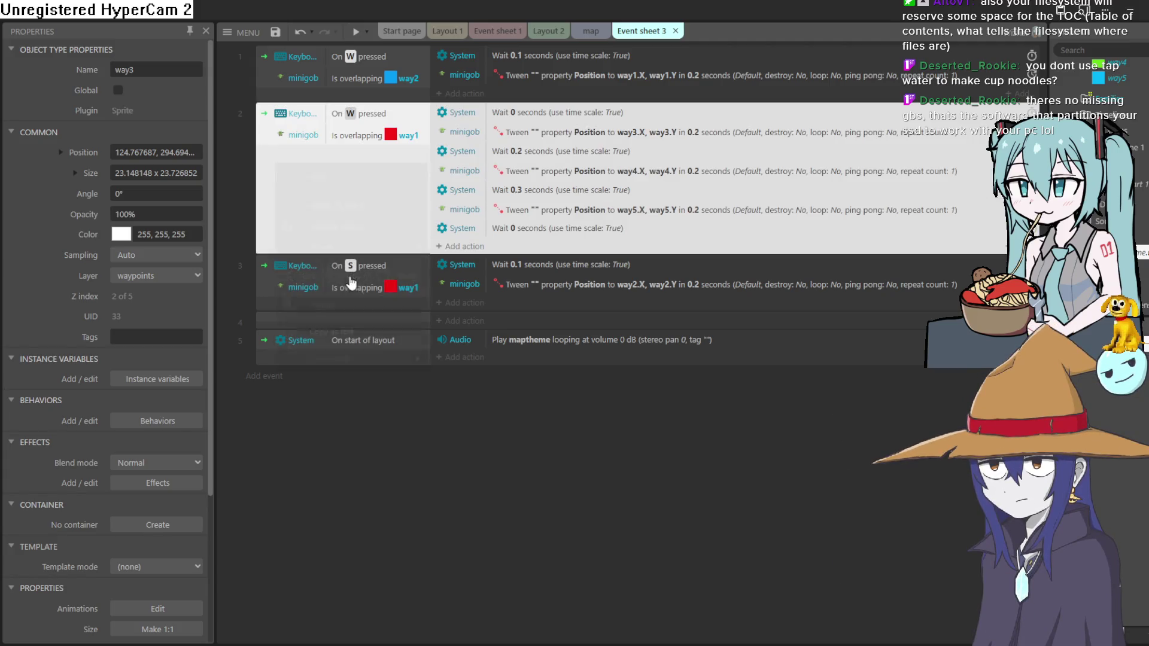
right_click(285, 239)
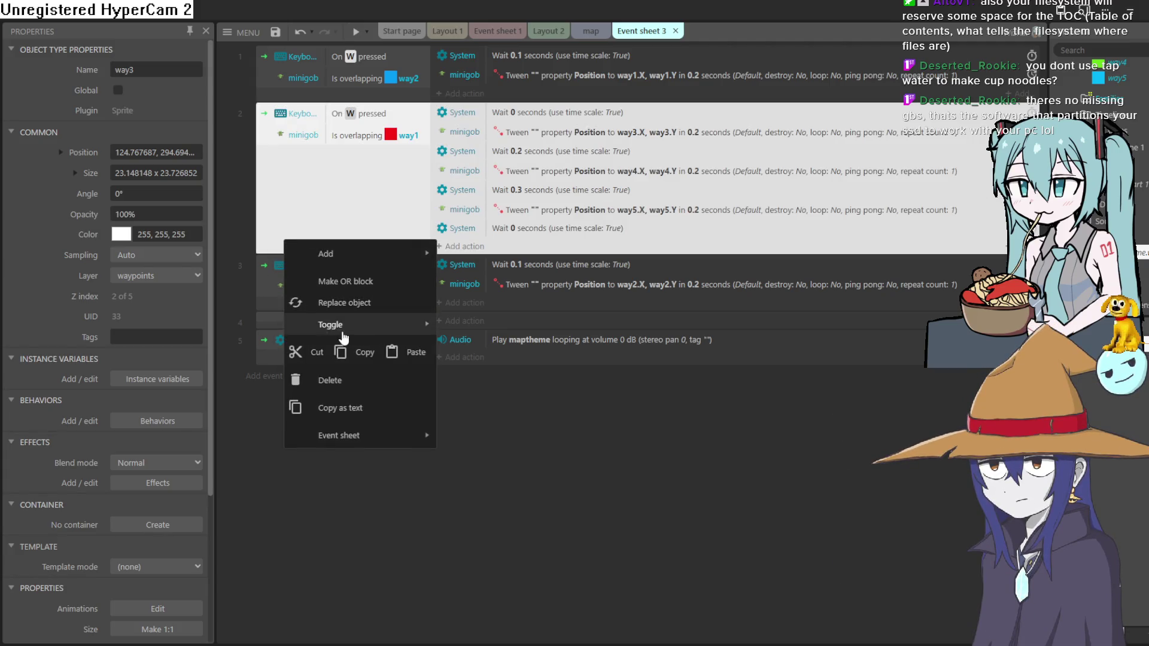
click(407, 358)
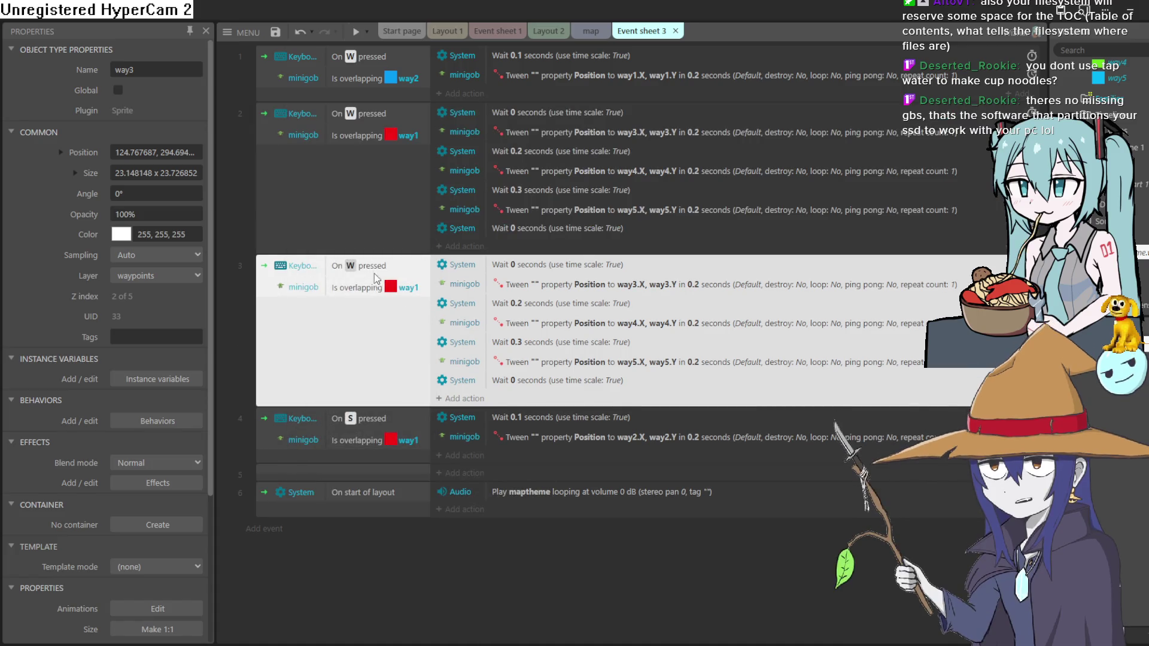
double_click(378, 265)
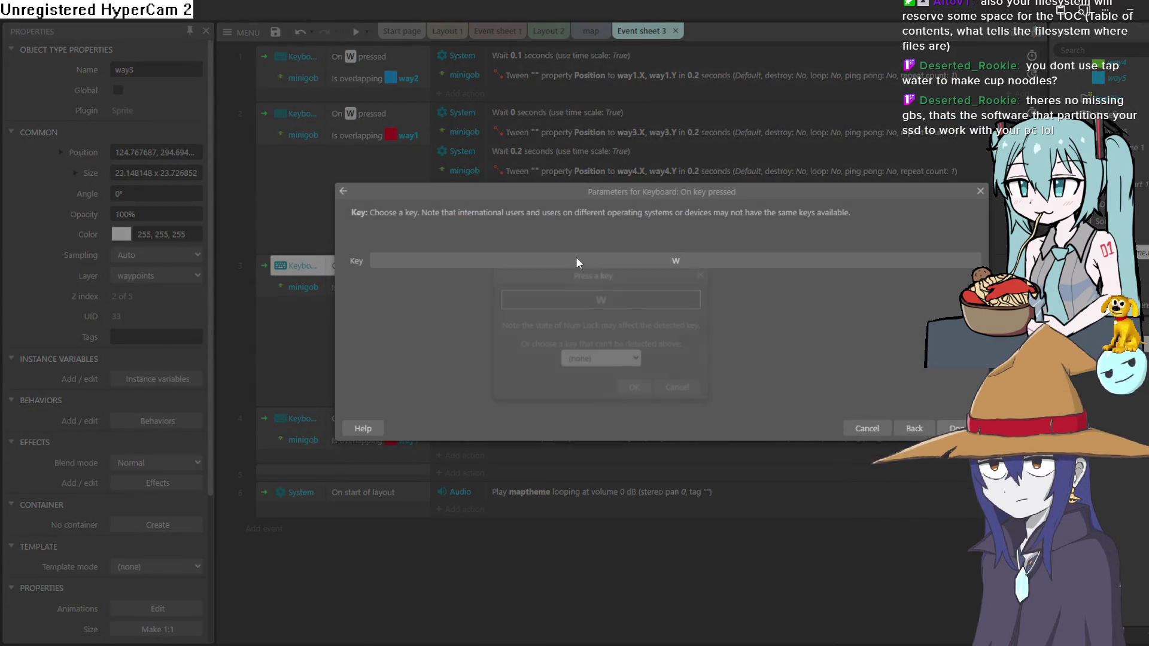
click(575, 257)
key(s)
click(634, 389)
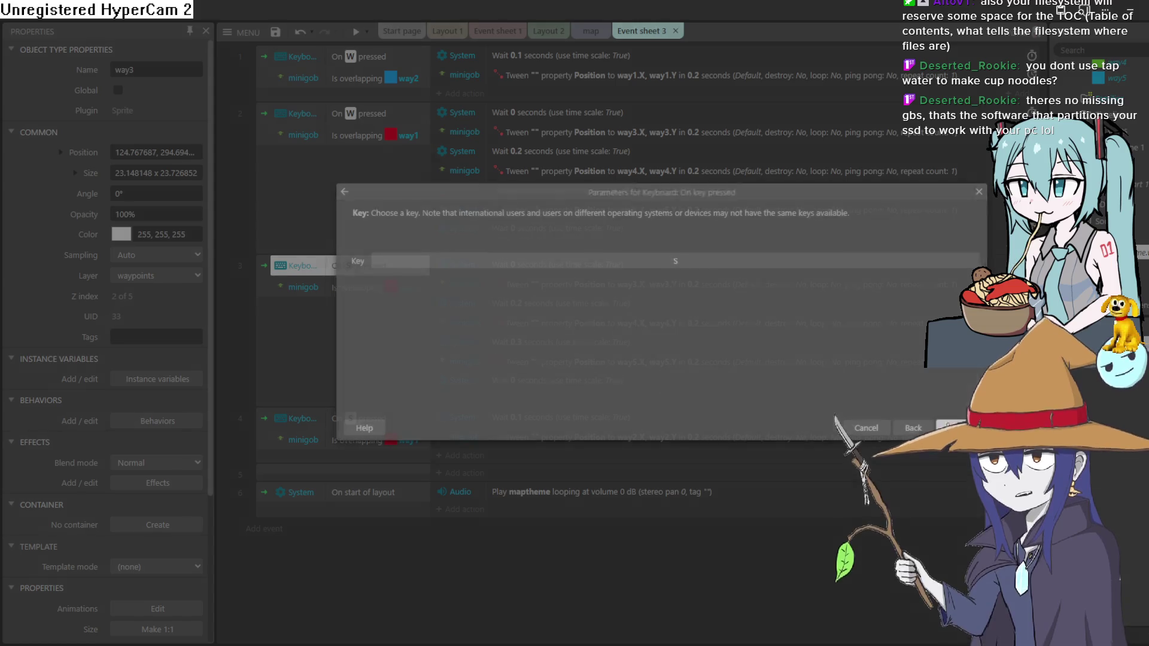
click(957, 429)
Make event 3's overlap condition check minigob against way5.
click(365, 285)
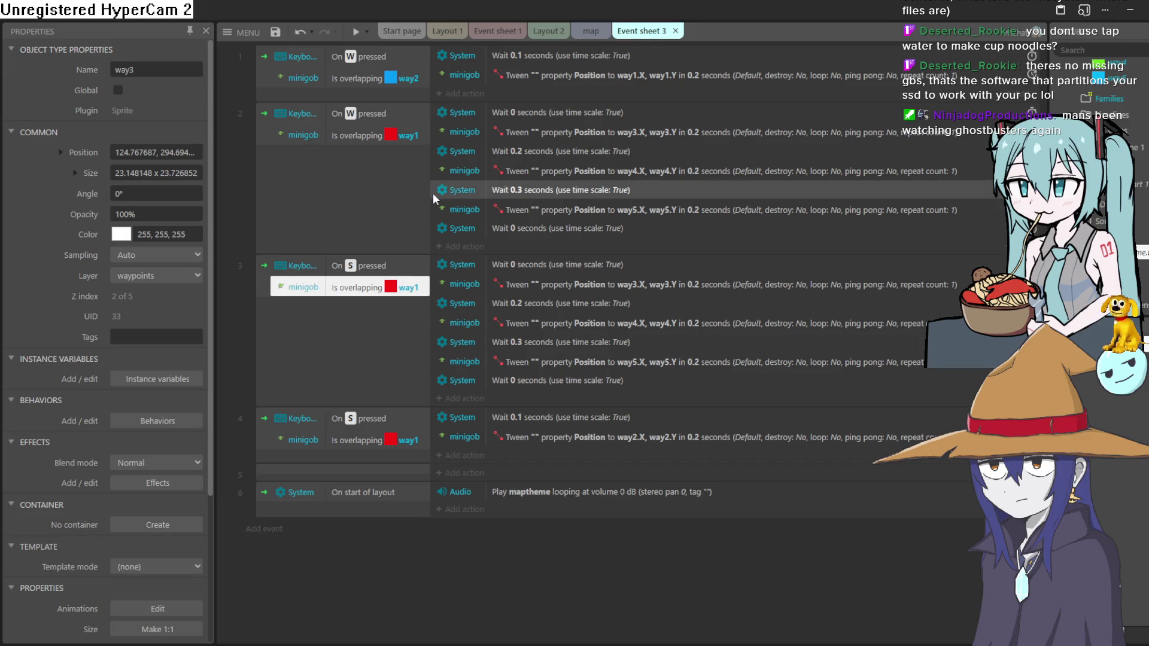
double_click(415, 292)
click(425, 283)
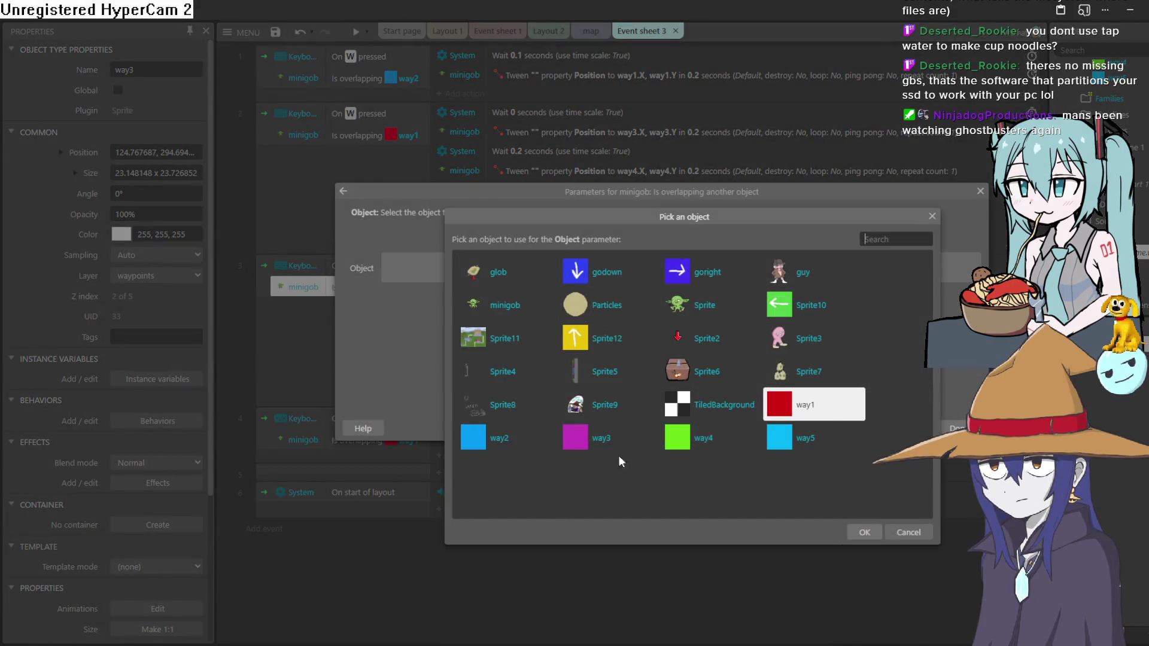
double_click(805, 443)
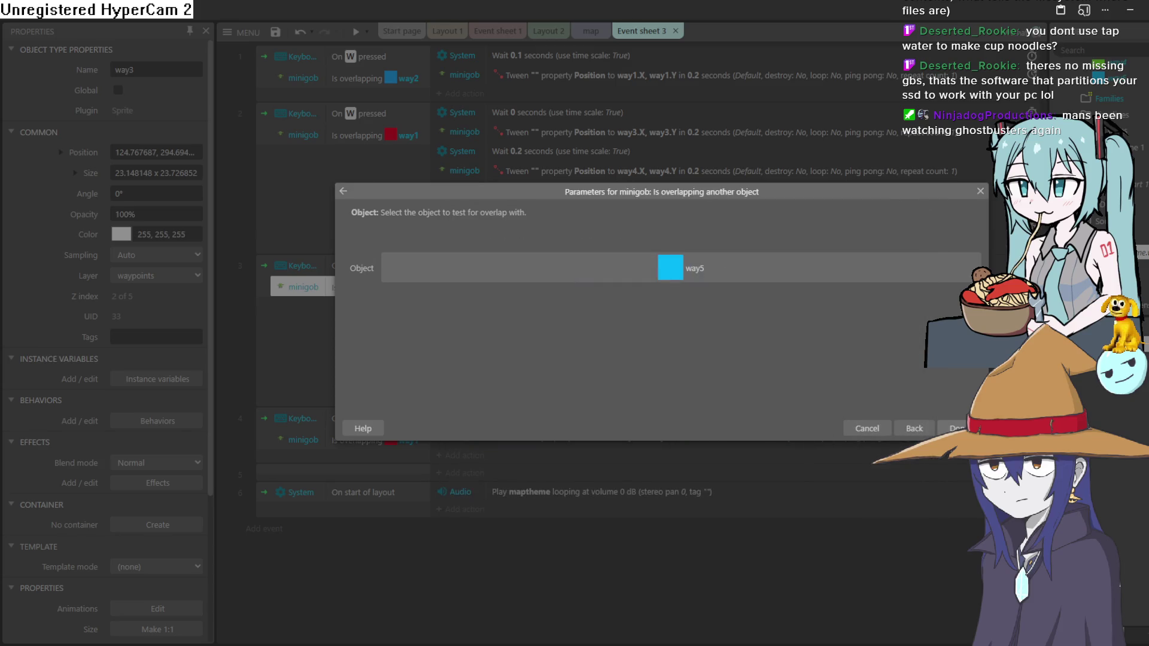
click(954, 429)
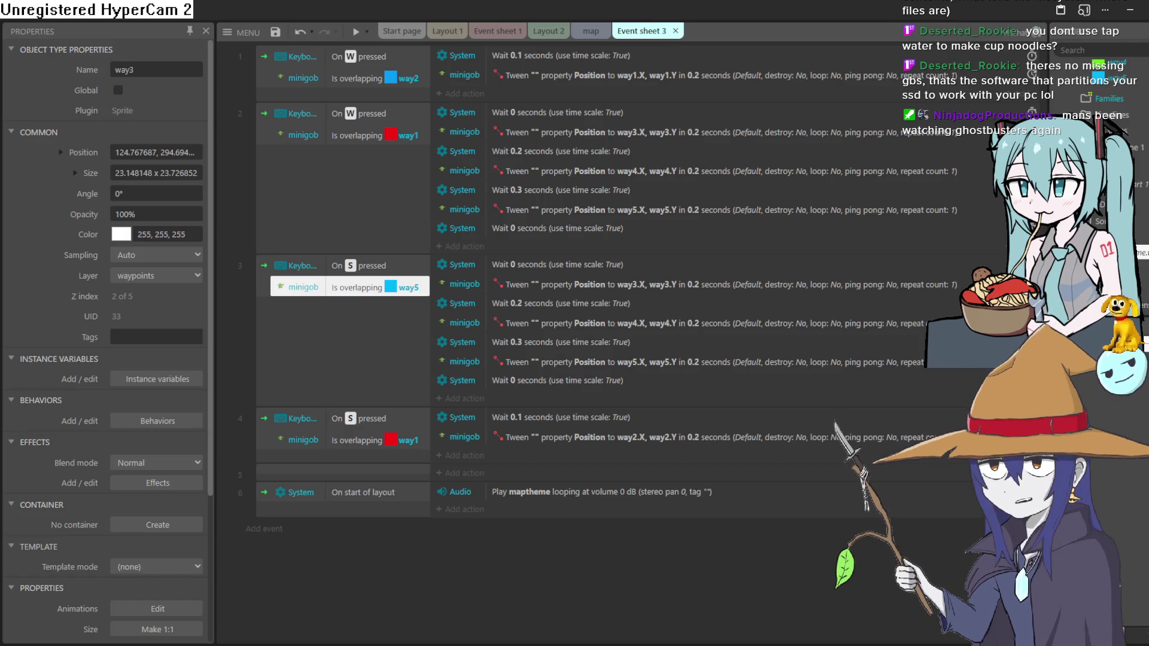
click(618, 286)
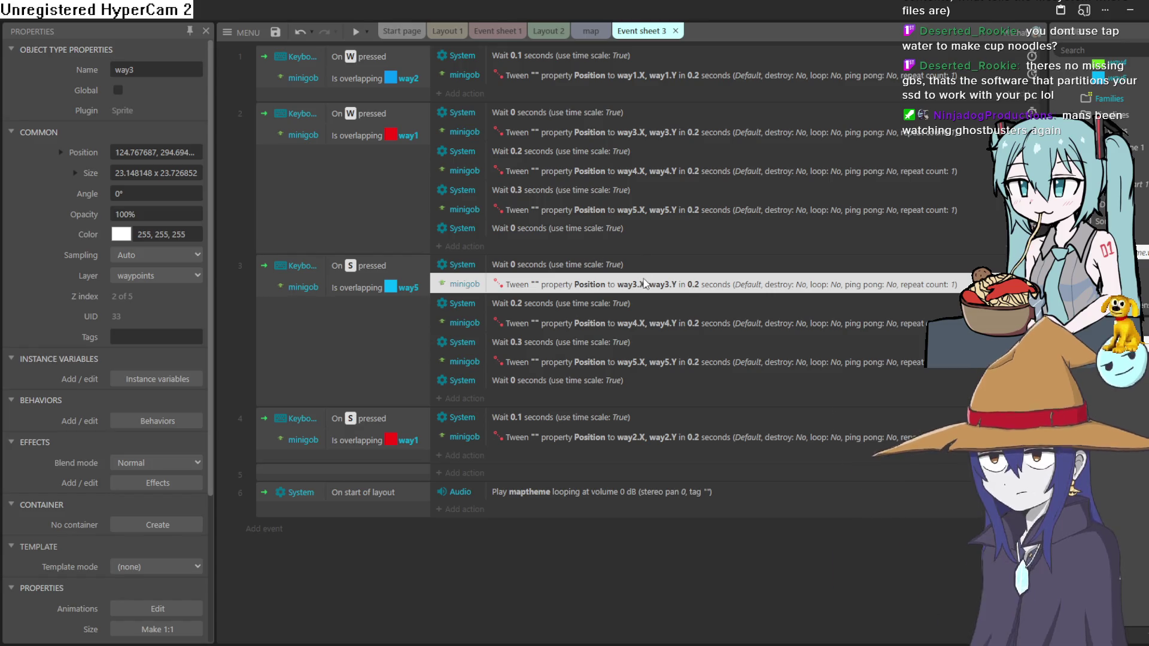
Move event 3's way5 tween, way4 tween and 0.2 s wait above the way3 tween.
drag(650, 362, 652, 283)
mouse_move(649, 343)
mouse_down()
mouse_move(646, 307)
mouse_move(639, 359)
mouse_move(646, 301)
mouse_up()
mouse_move(608, 344)
mouse_down()
mouse_move(610, 304)
mouse_move(592, 349)
mouse_up()
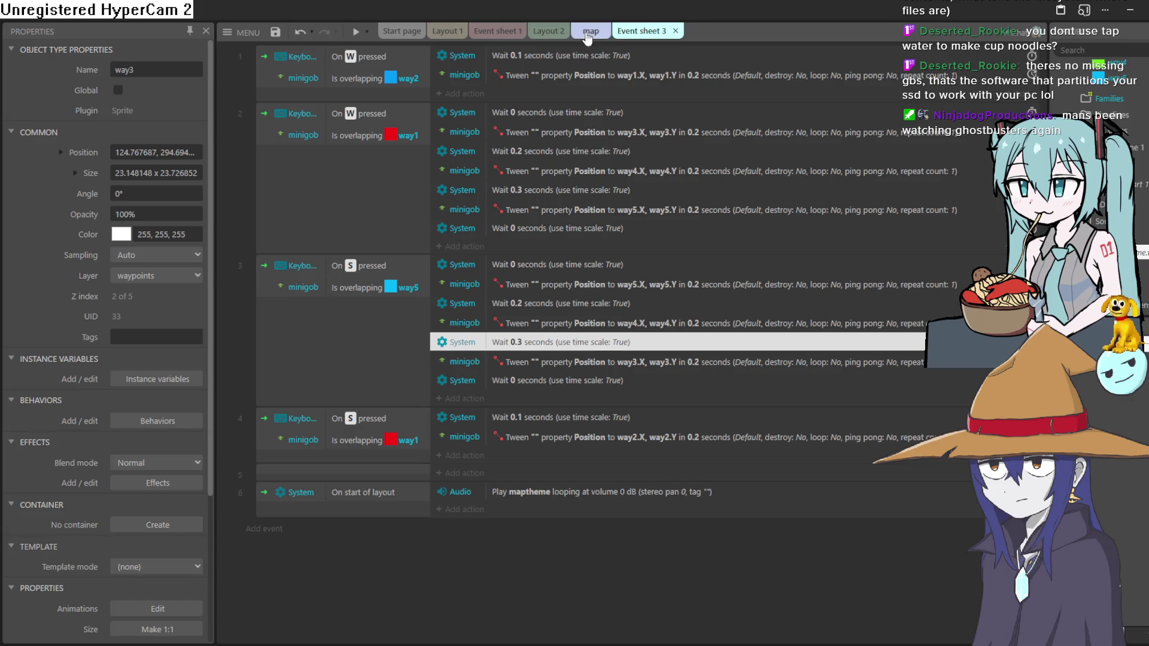
click(592, 31)
click(356, 31)
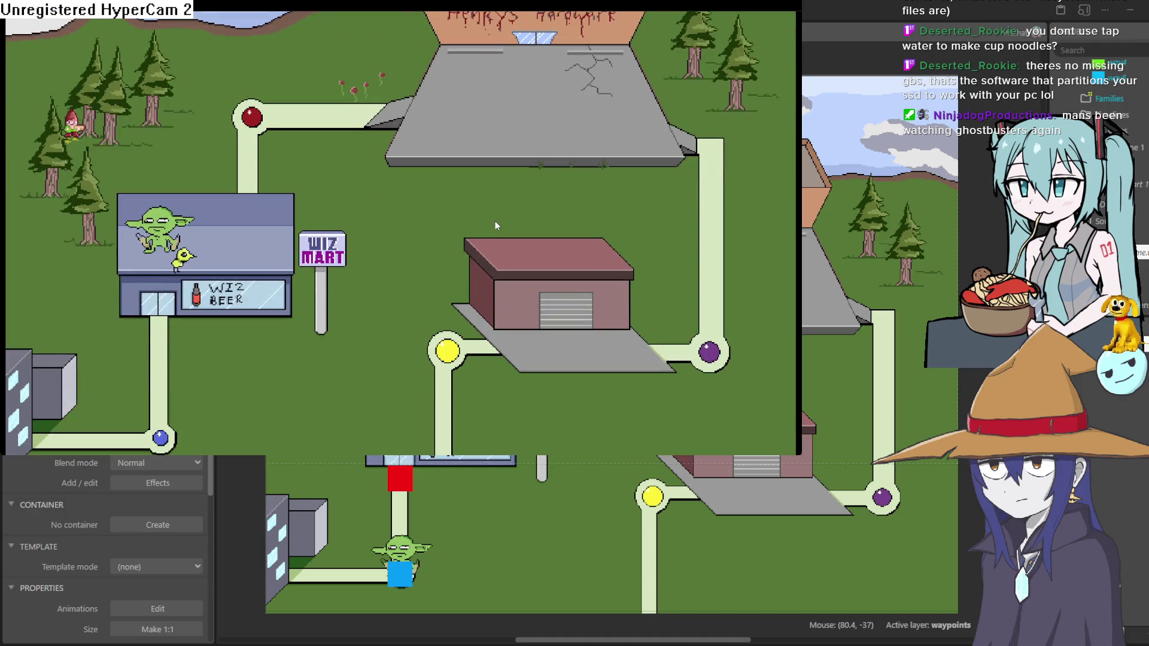
key(alt+F4)
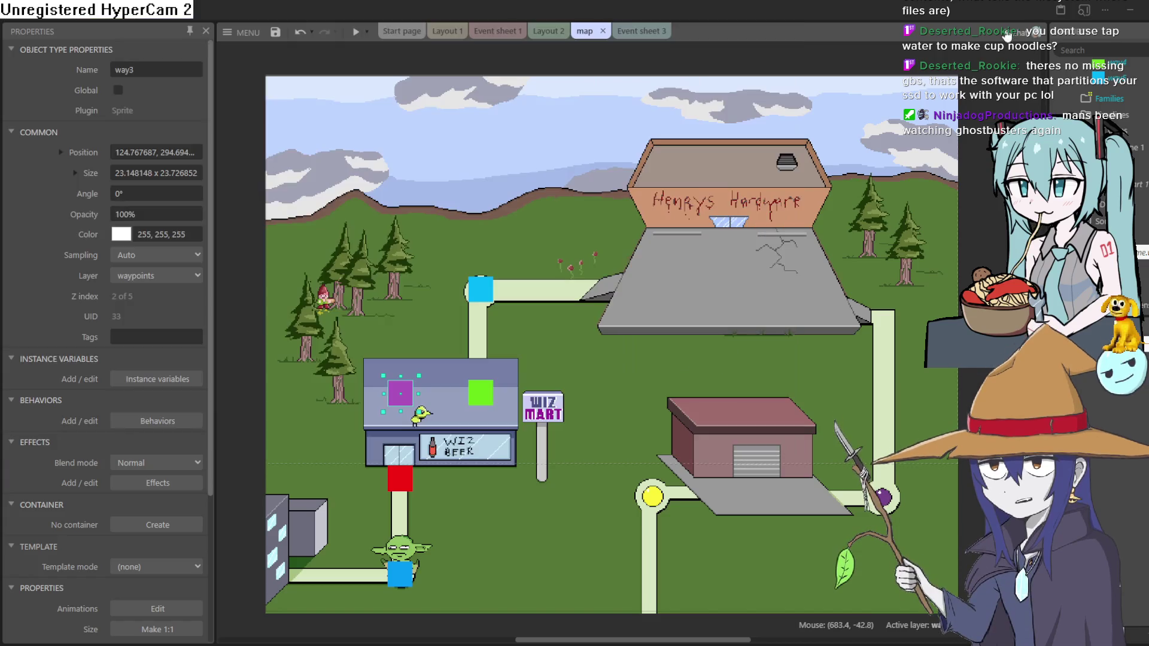
click(632, 31)
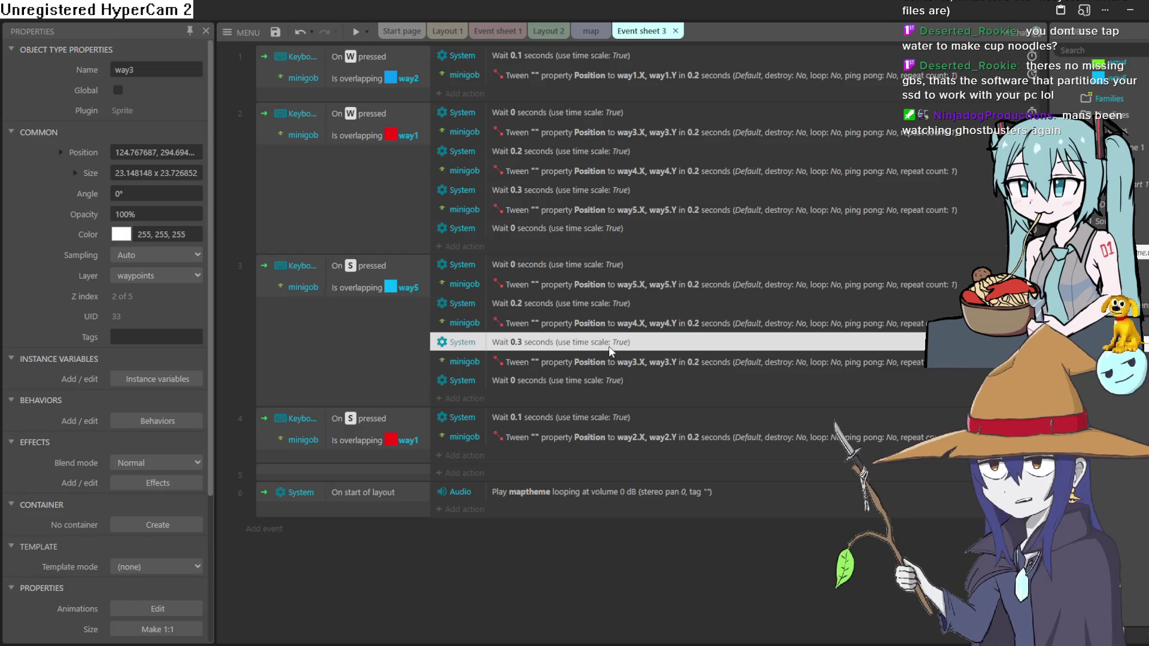
click(611, 362)
right_click(612, 363)
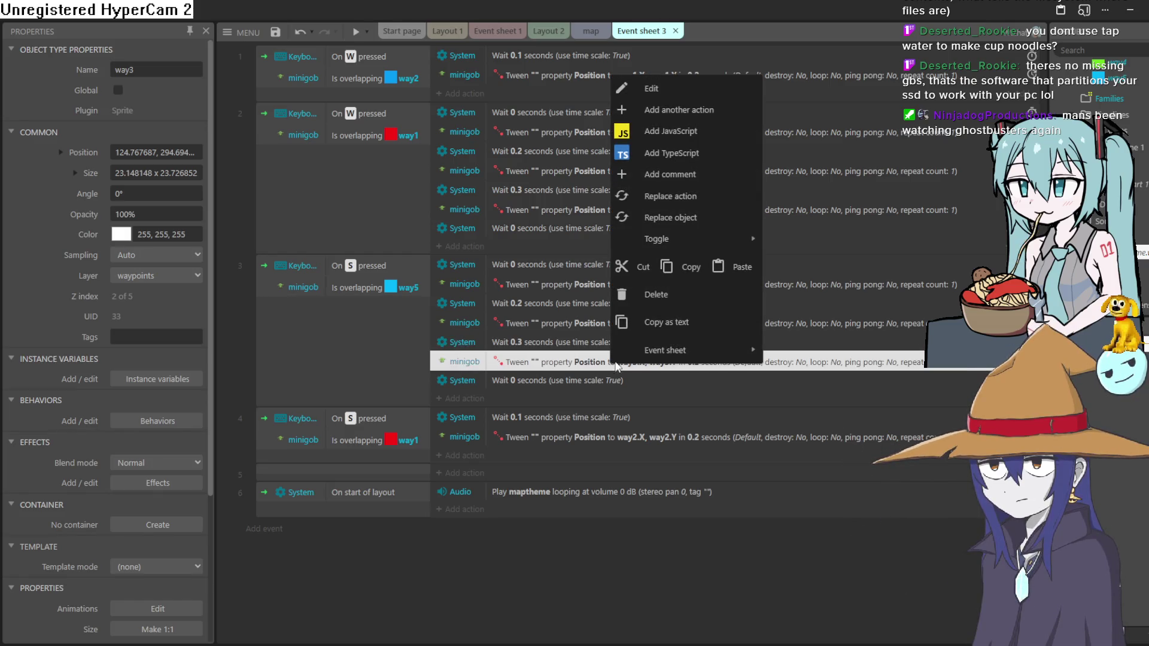
Paste a copy of the way3 tween after event 3's last wait, checking way1's position on the map.
click(691, 268)
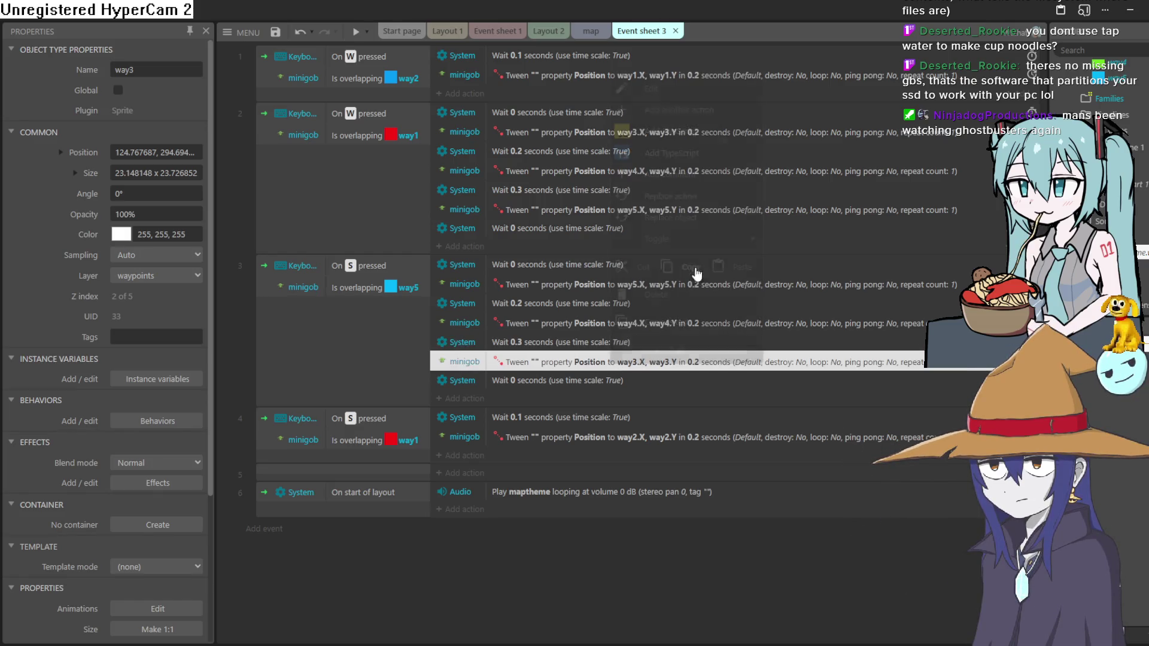
right_click(568, 383)
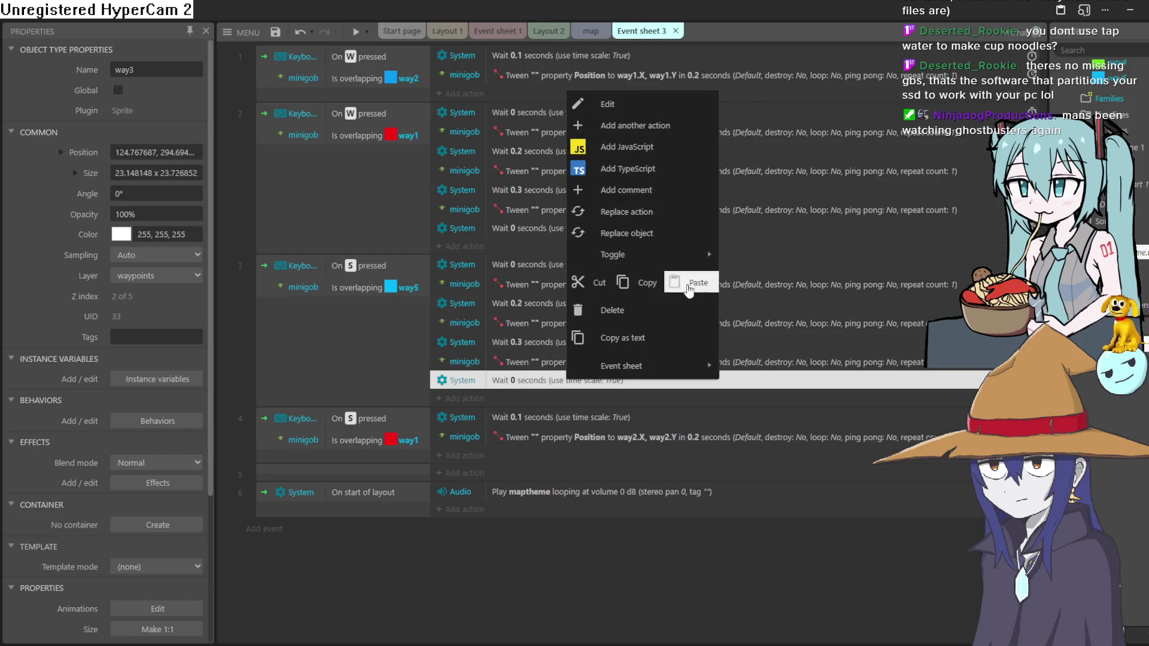
click(688, 292)
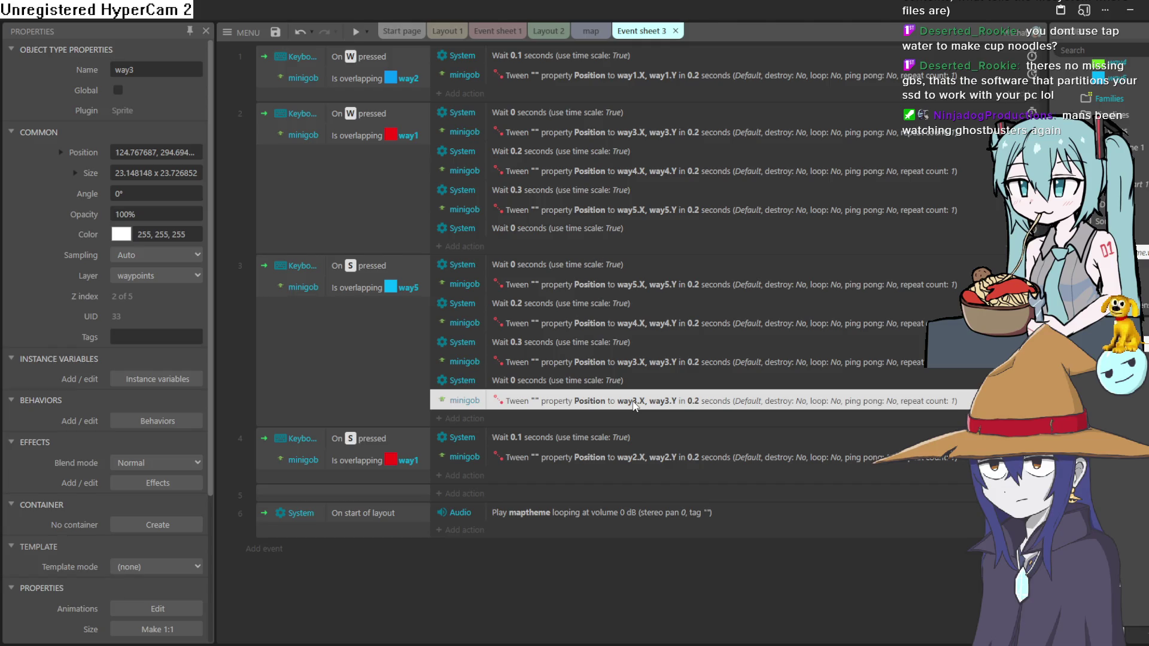
click(584, 31)
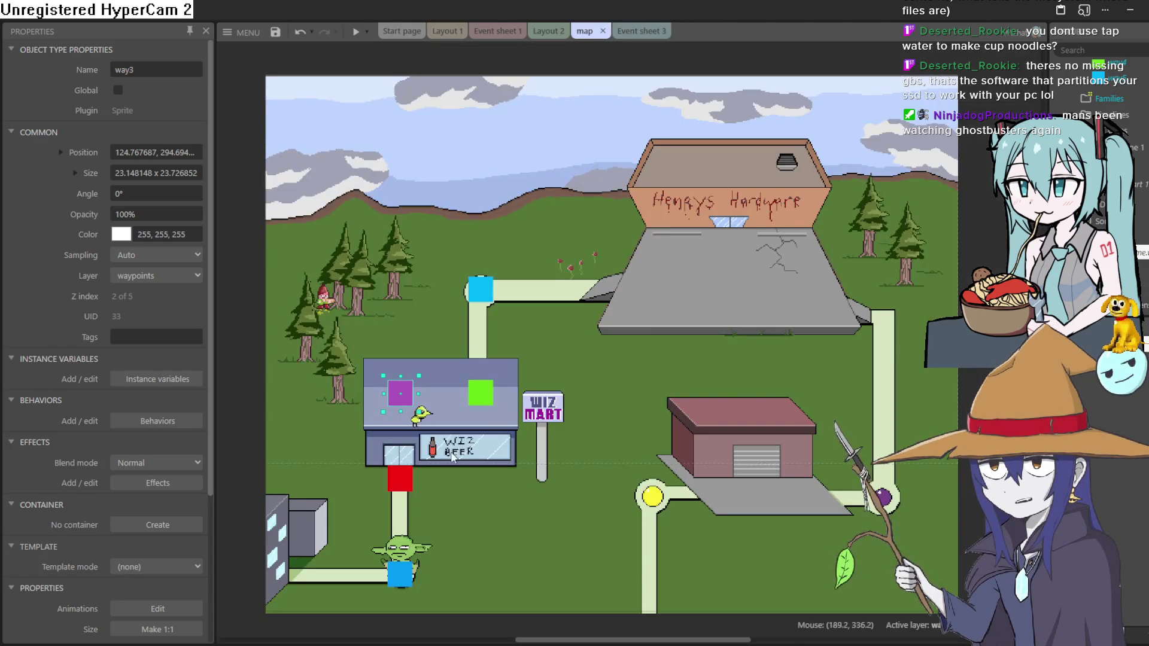
click(396, 487)
click(641, 30)
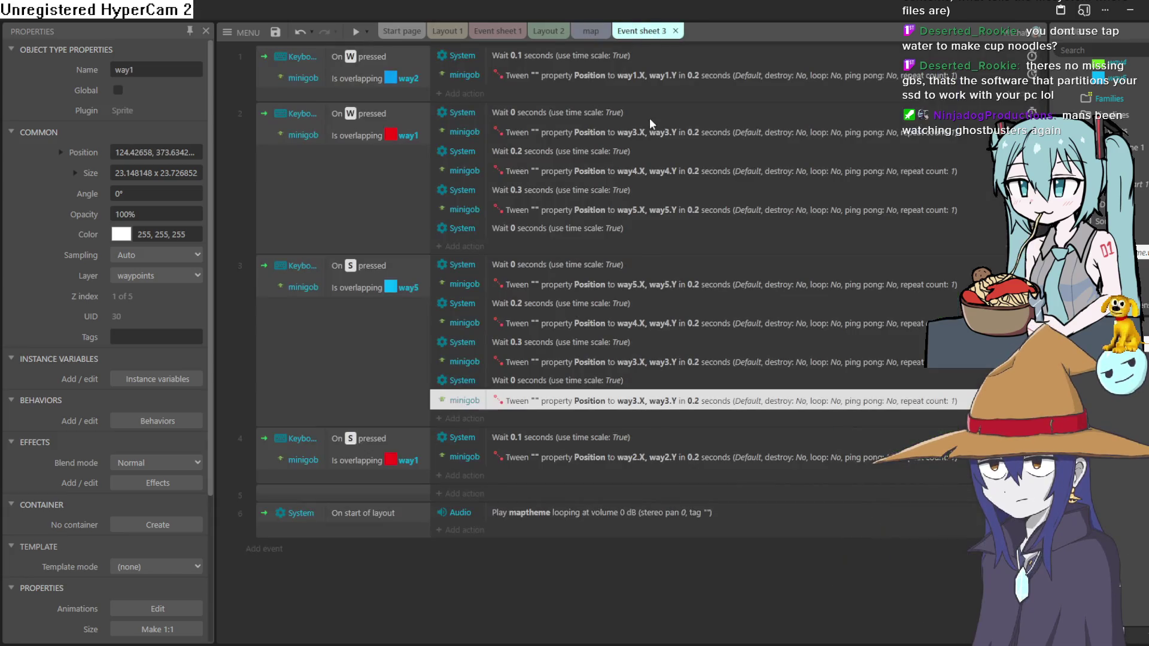
Retarget the pasted tween to End X way1.X and End Y way1.Y.
double_click(631, 401)
click(458, 306)
key(BackSpace)
text(1.X)
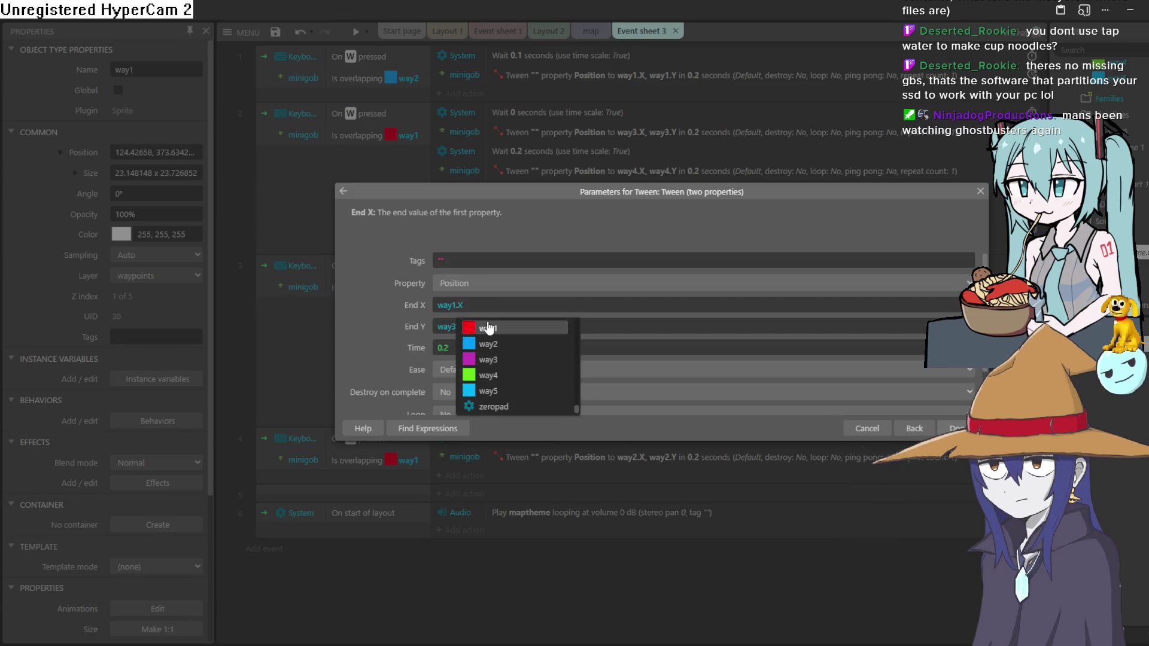
click(446, 330)
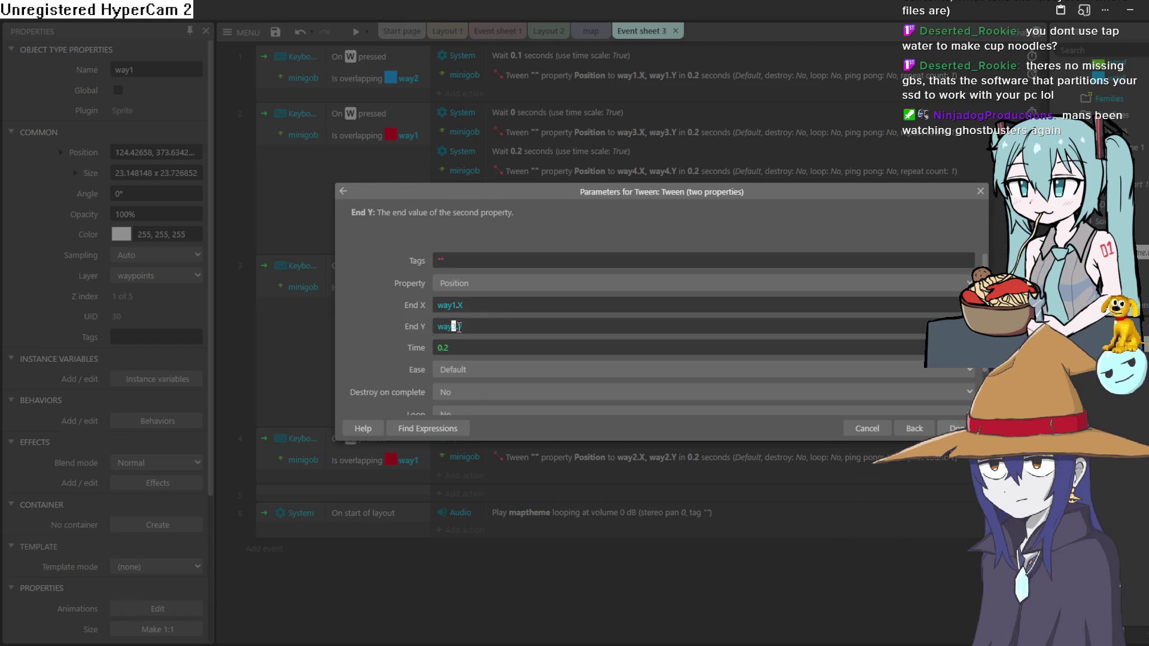
key(BackSpace)
text(1)
key(Return)
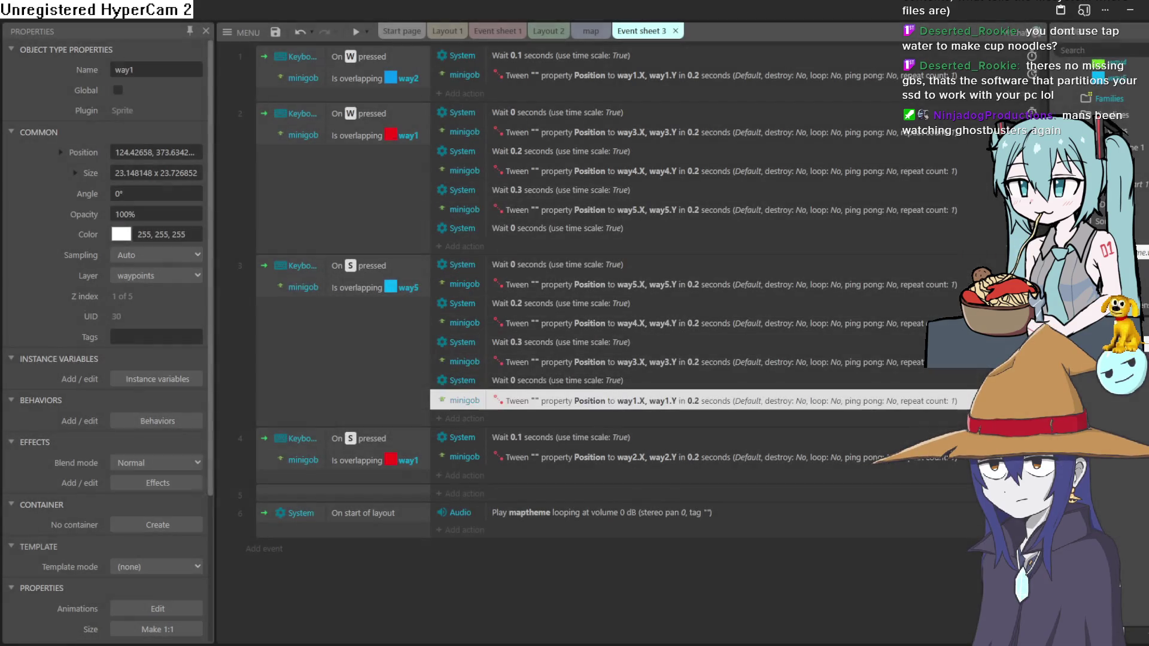
click(589, 31)
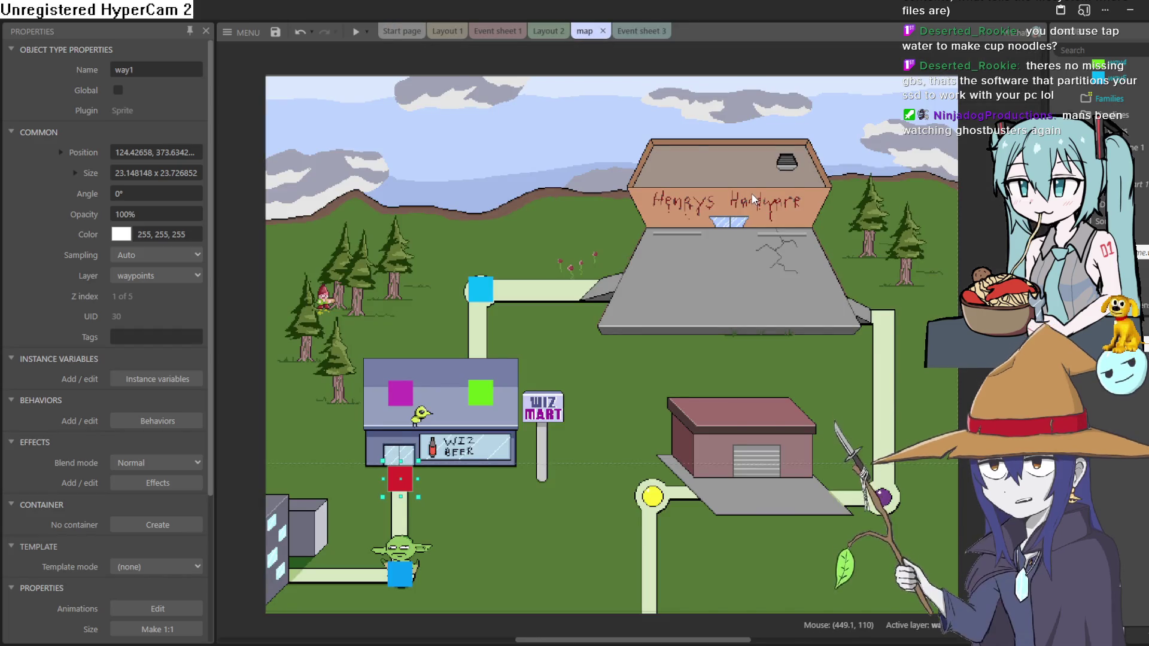
Preview the game to test the goblin's movement, then close the preview.
click(355, 31)
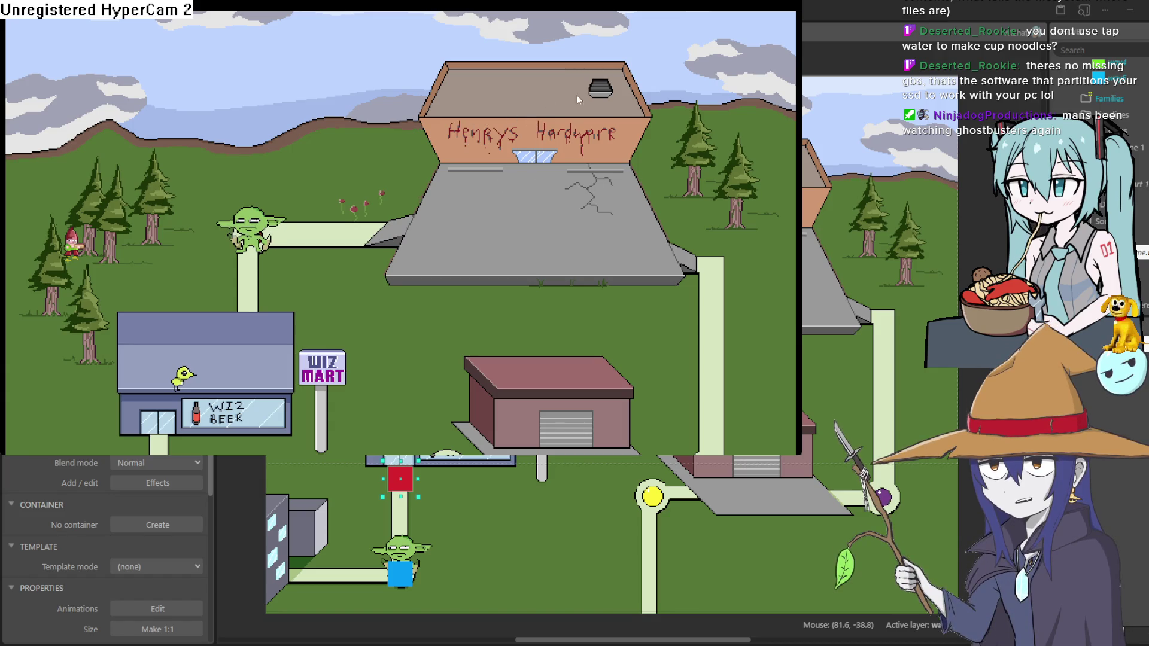
scroll(502, 138, down, 3)
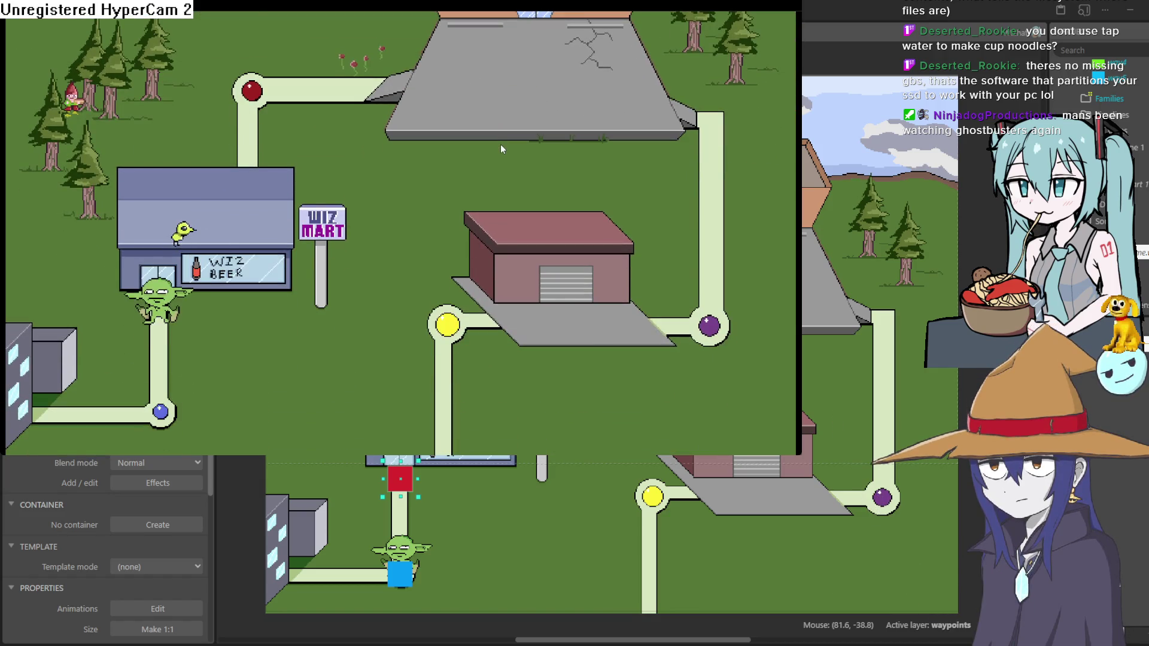
scroll(502, 148, up, 3)
scroll(501, 148, down, 3)
click(1001, 45)
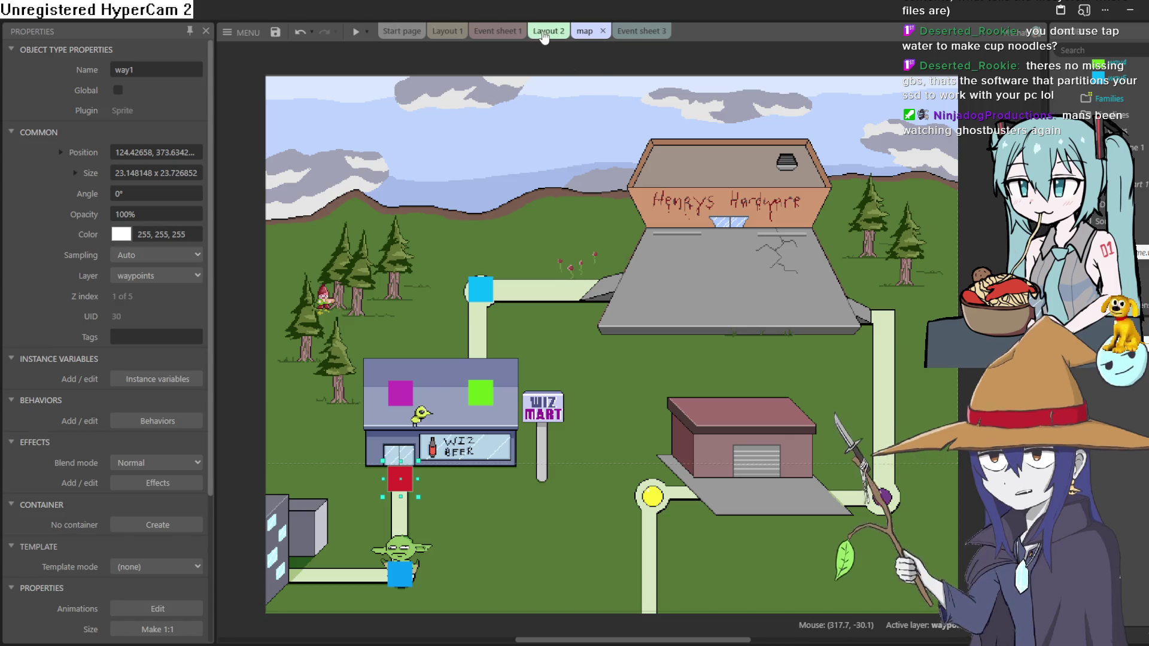
Switch through the editor tabs to Layout 1, the shop interior.
click(560, 33)
click(595, 35)
click(640, 33)
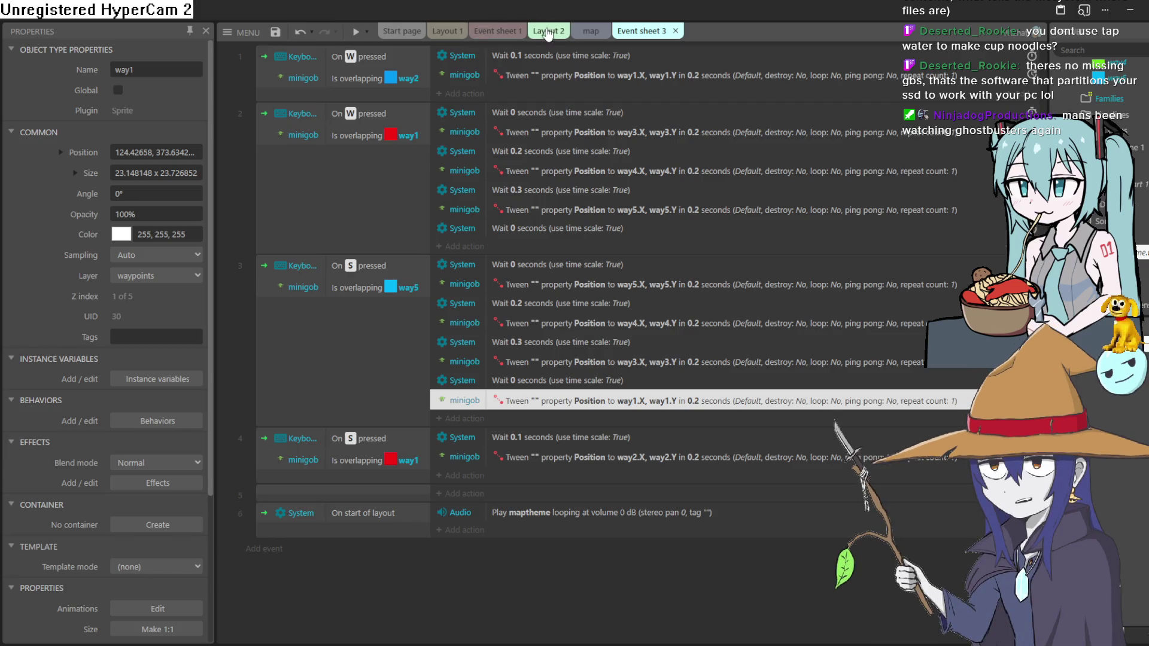
click(548, 34)
click(496, 31)
click(455, 31)
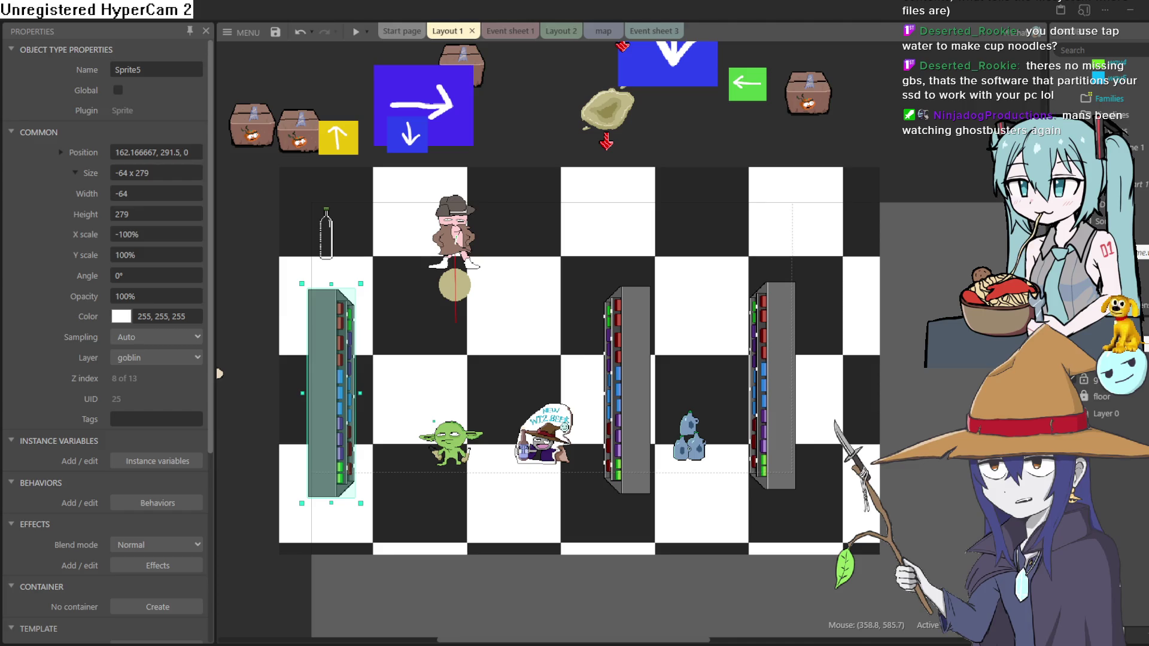
Bring Aseprite to the front and browse its open sprite tabs.
key(alt+Tab)
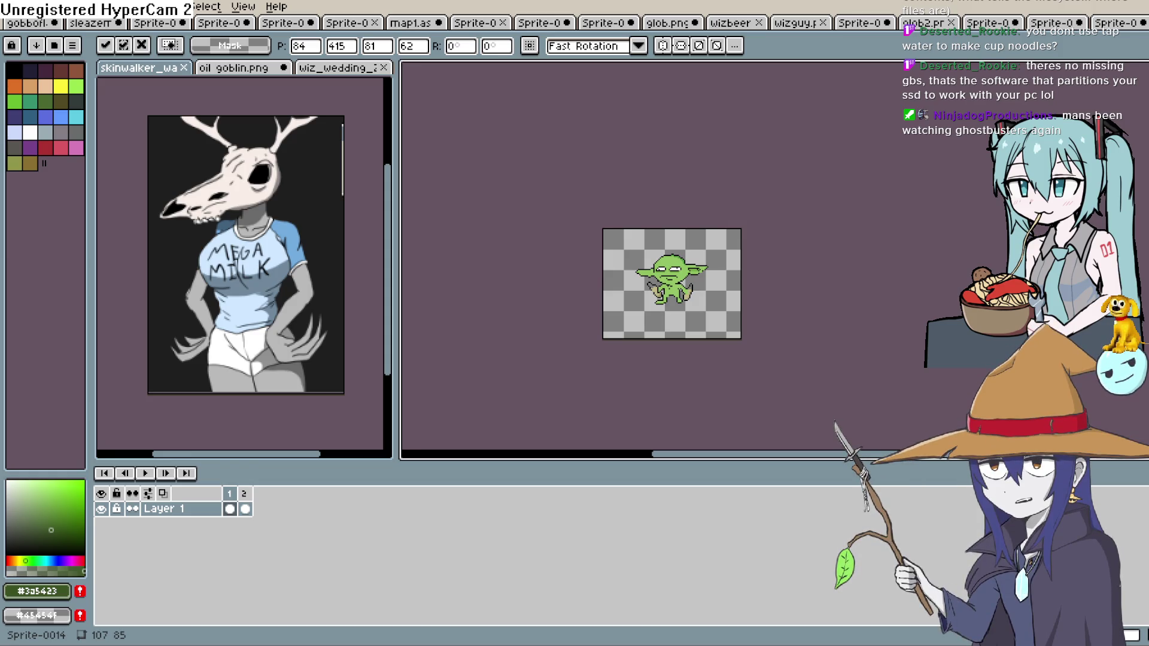
key(alt+Tab)
key(alt+Tab)
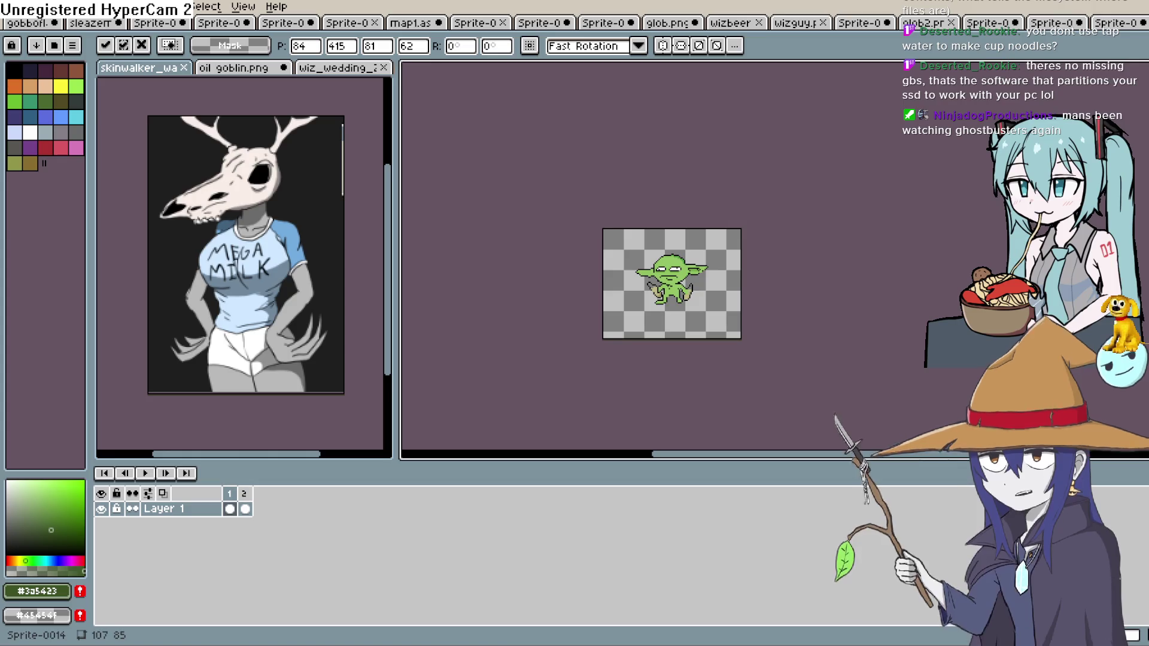
click(1122, 25)
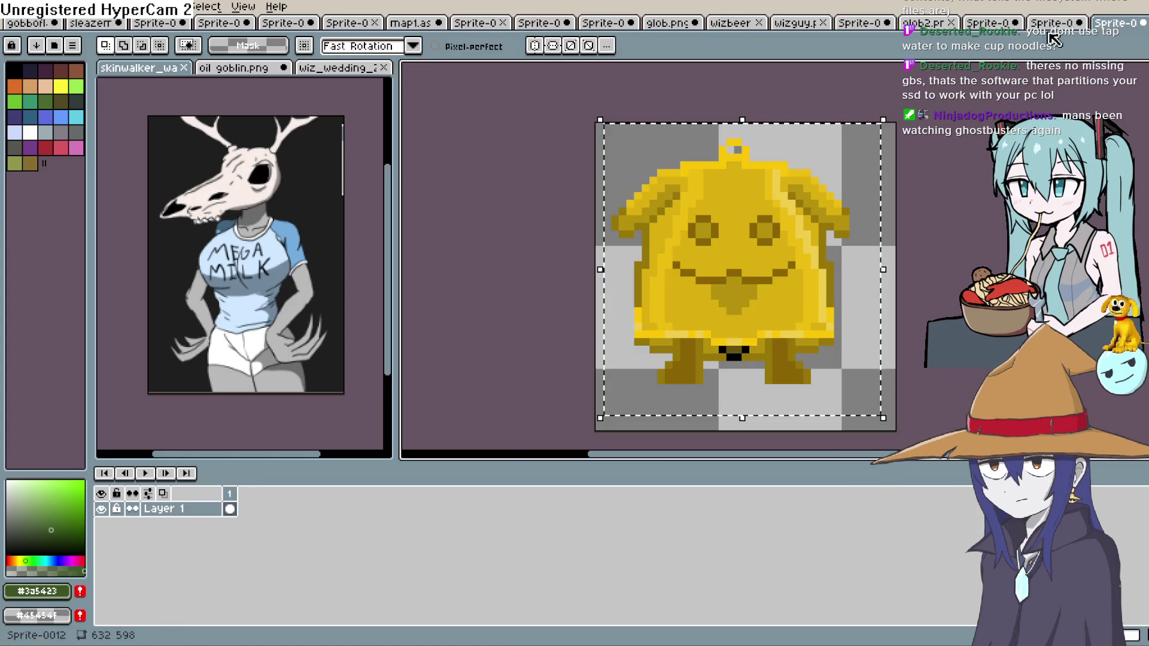
Open the Sprite-0 shop-counter scene, pan to the counter and goblin, and select Layer 11.
click(1053, 26)
click(999, 25)
click(938, 24)
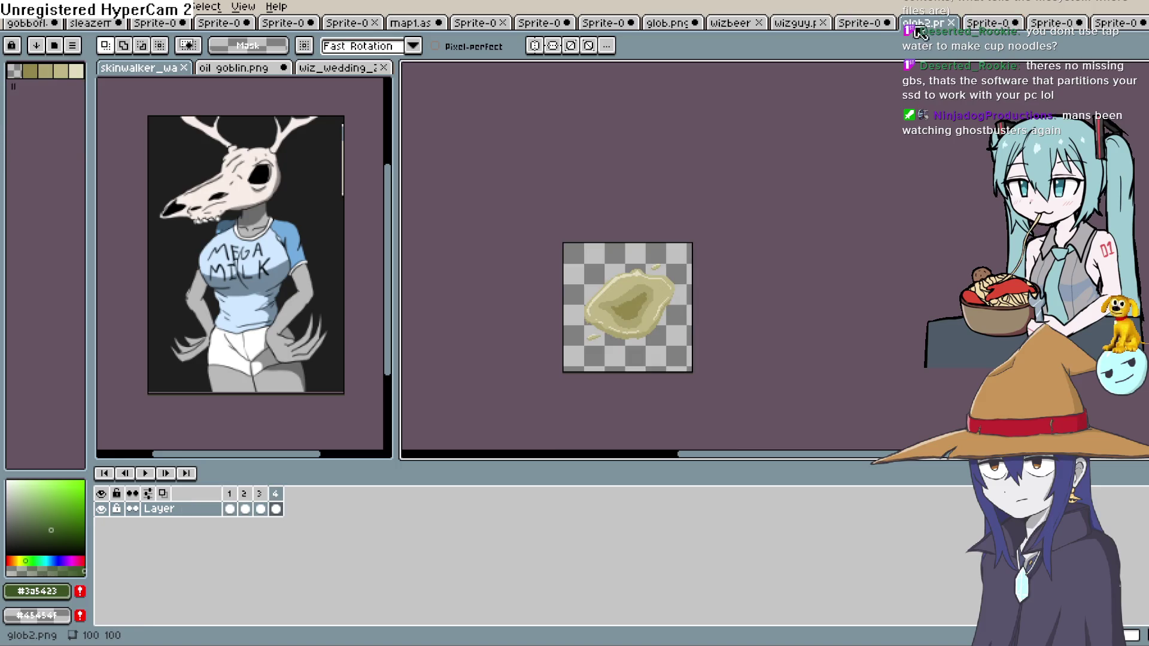
click(855, 27)
drag(770, 261, 859, 306)
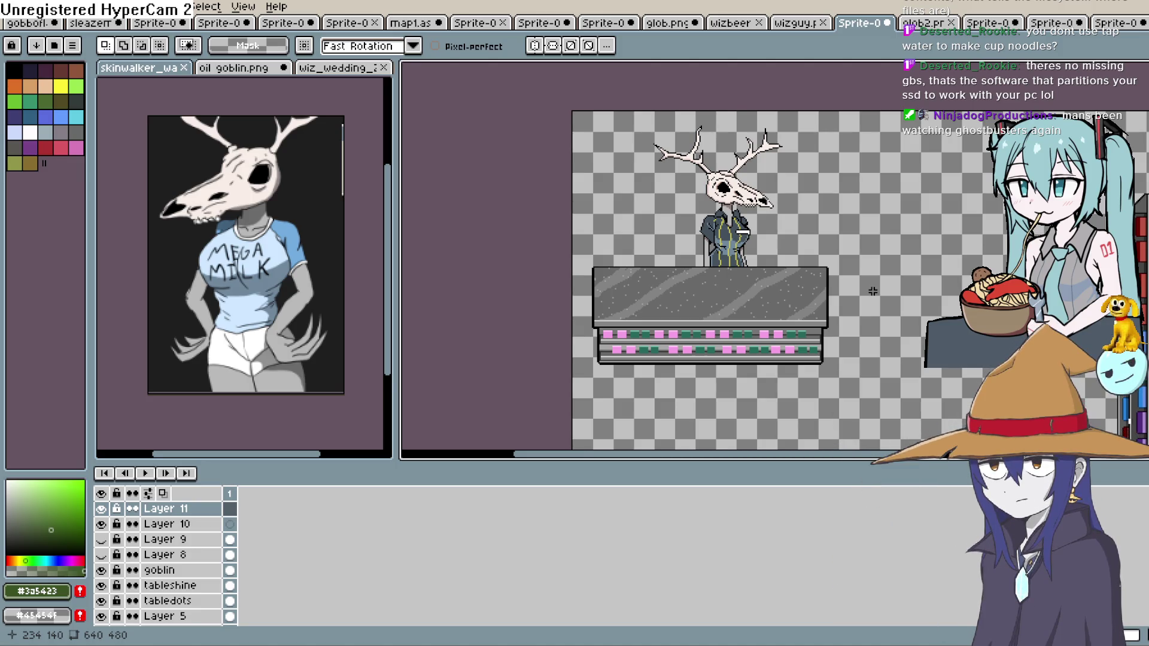
mouse_move(917, 278)
mouse_down()
mouse_move(803, 223)
mouse_move(719, 239)
mouse_up()
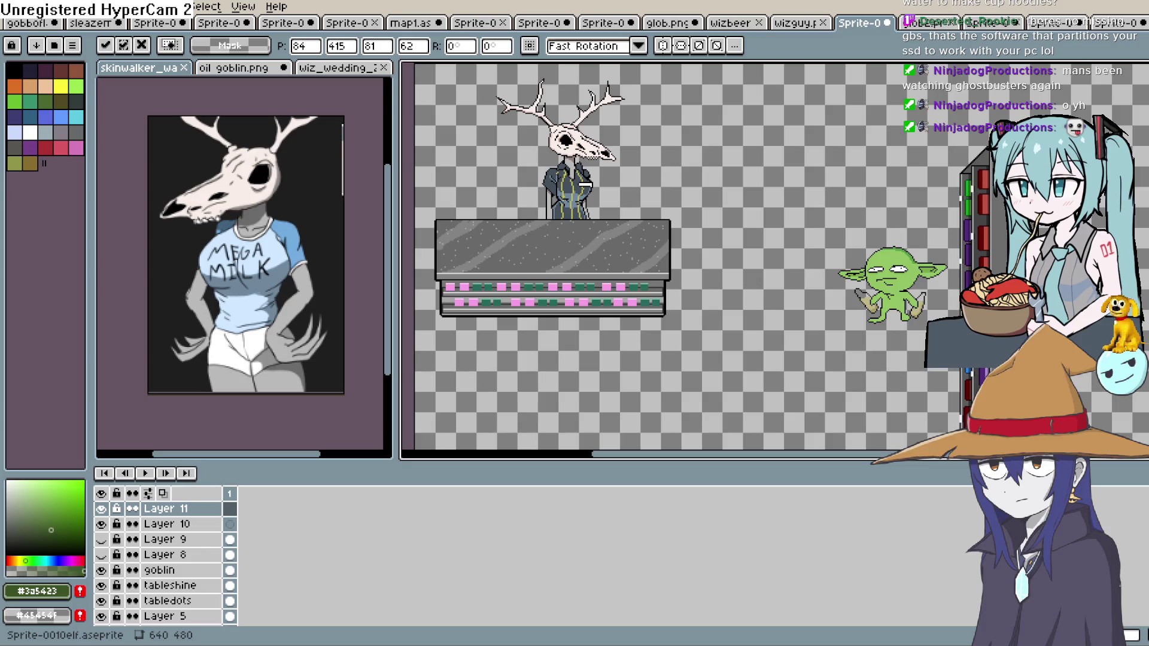
click(164, 509)
scroll(655, 212, up, 2)
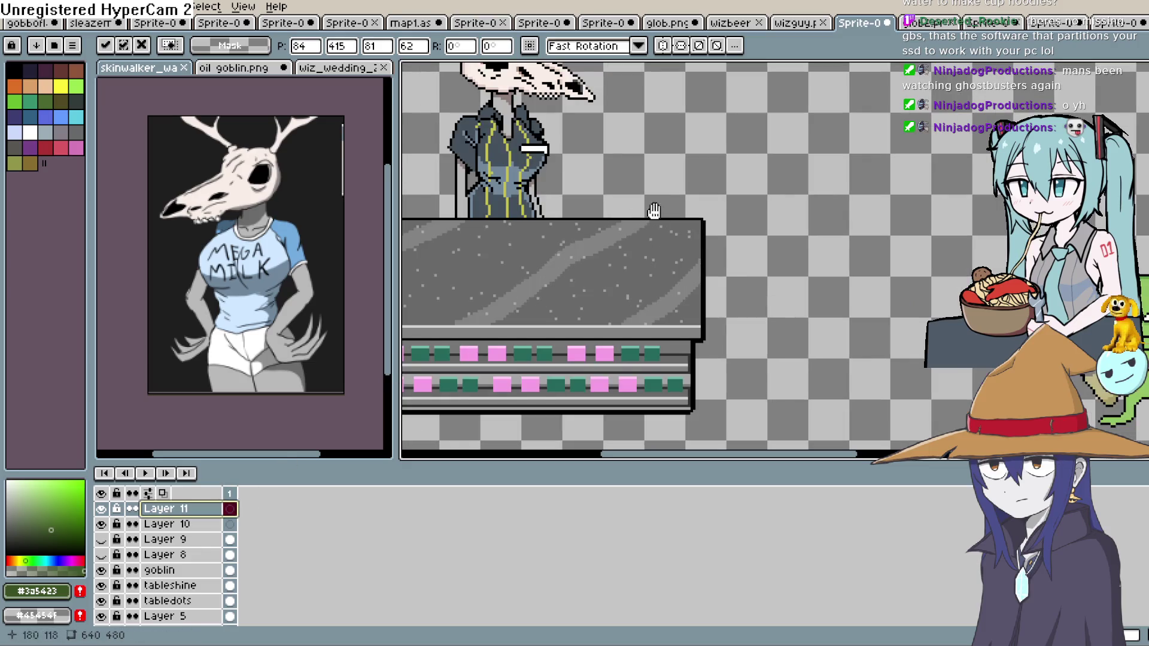
Draw a black rectangle outline across the grey tabletop with the Rectangle tool.
scroll(1118, 103, up, 1)
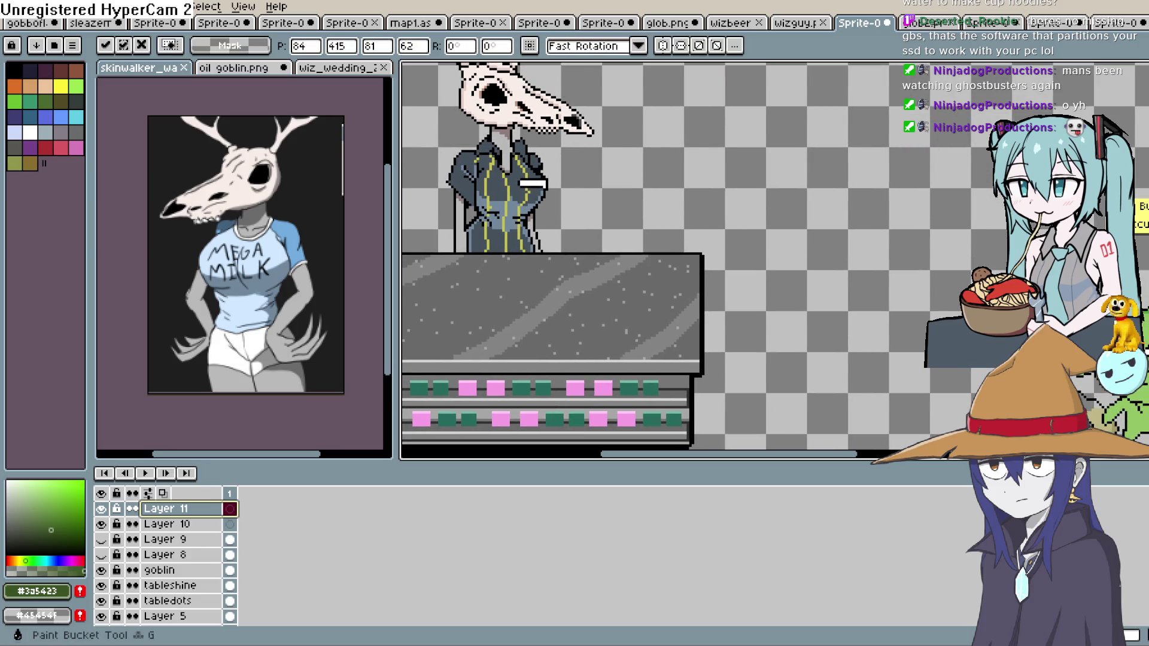
key(Return)
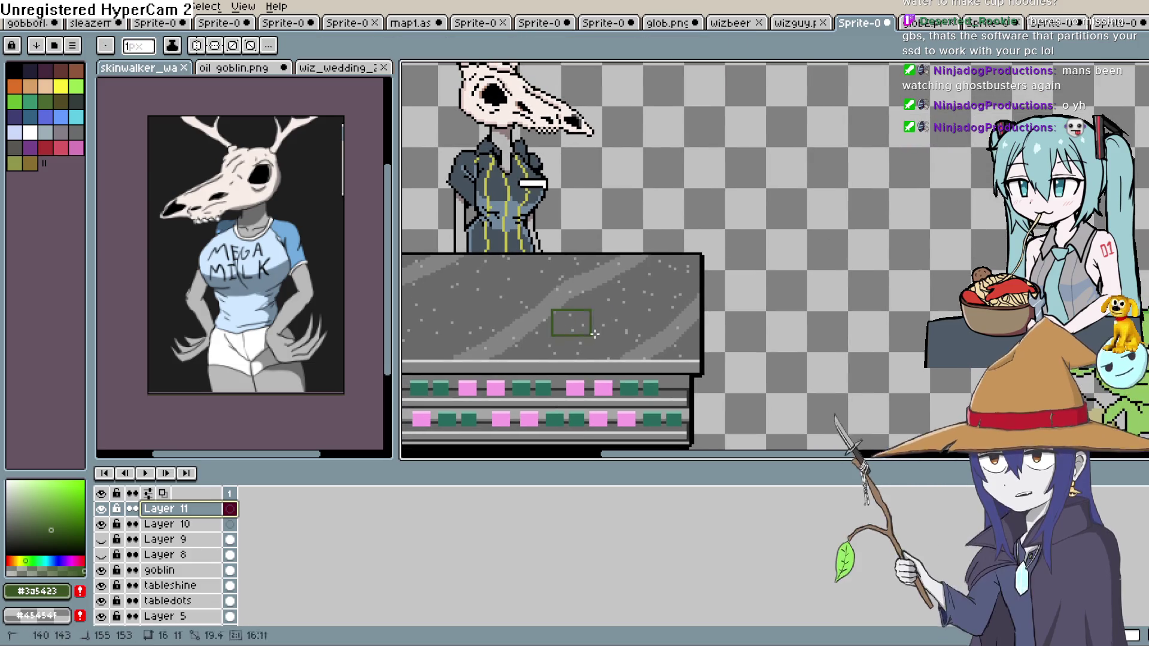
drag(8, 552, 7, 571)
drag(565, 310, 671, 340)
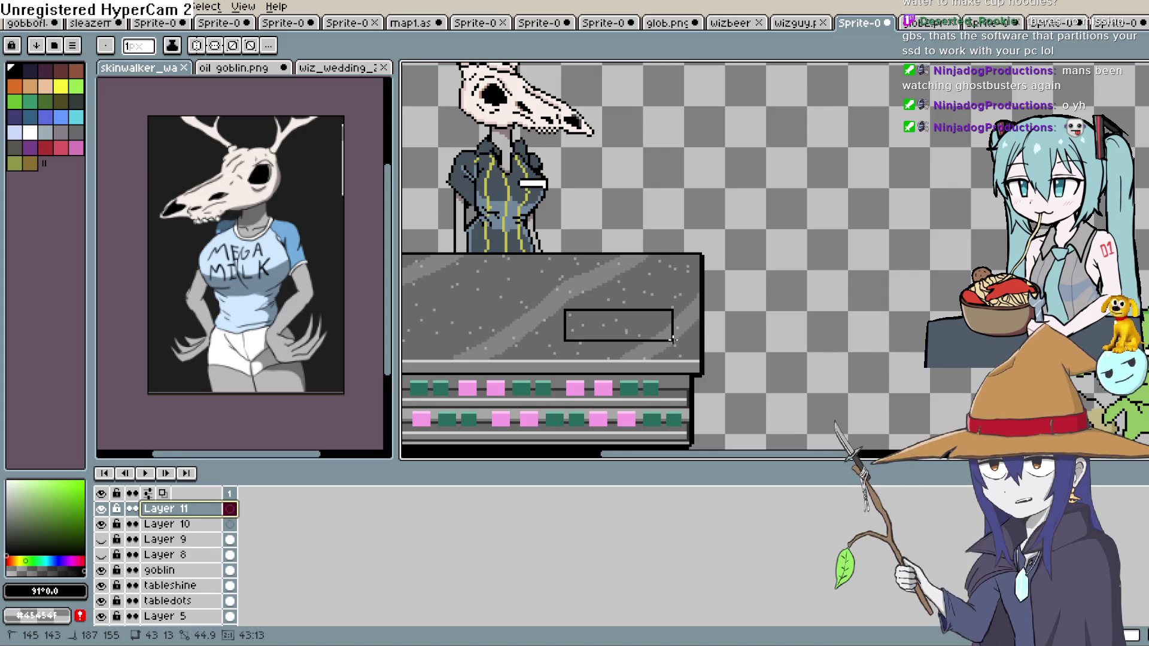
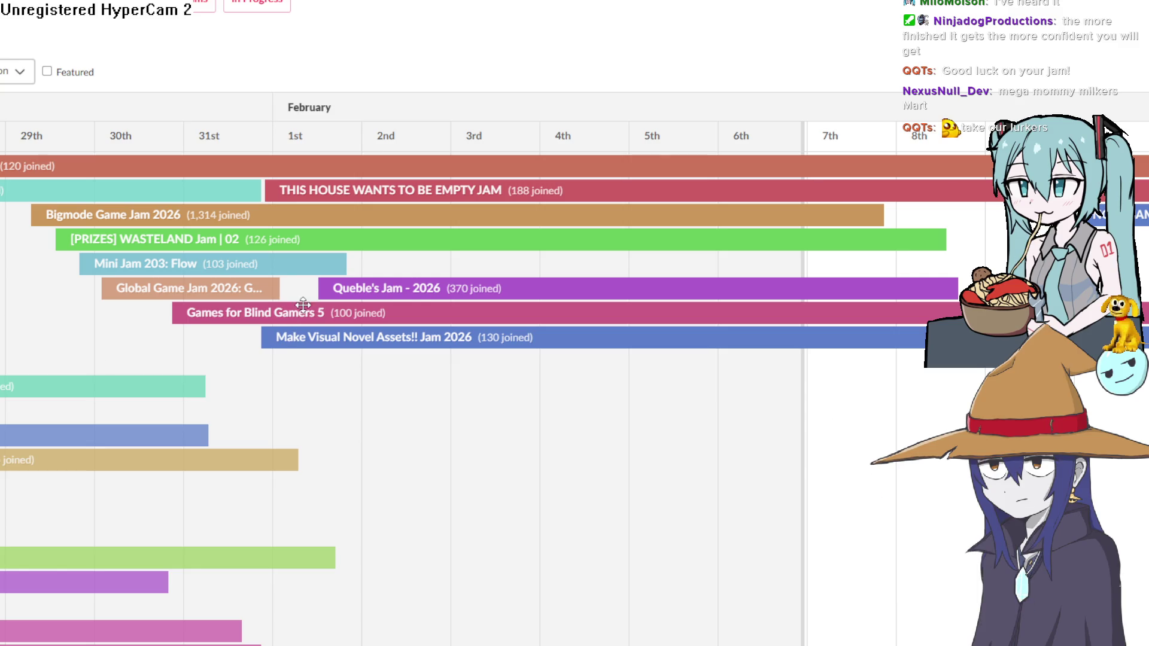
Pan the itch.io jam calendar and open the Bigmode Game Jam 2026 page.
mouse_move(303, 426)
mouse_down()
mouse_move(466, 417)
mouse_move(376, 419)
mouse_up()
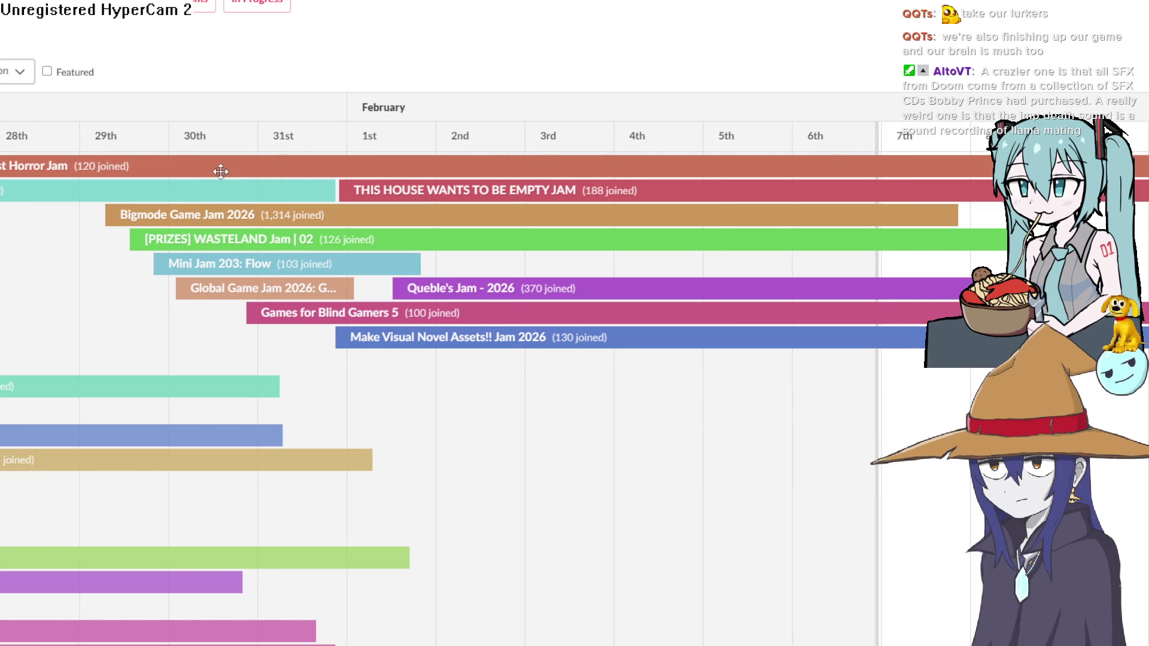
drag(313, 361, 284, 353)
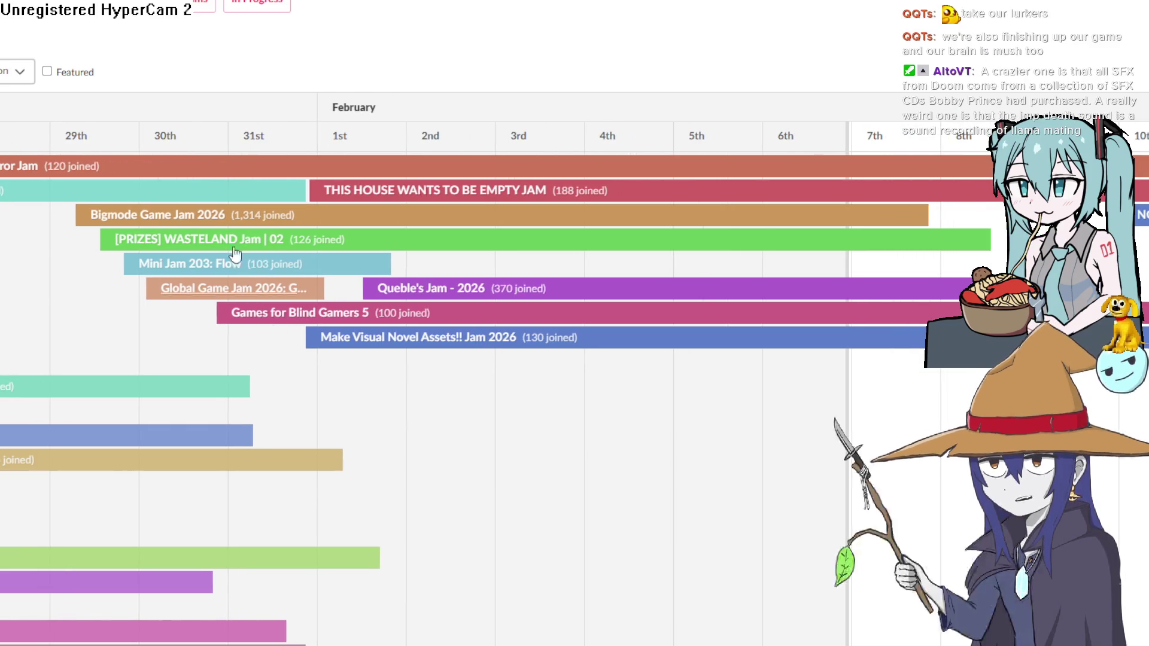
click(192, 216)
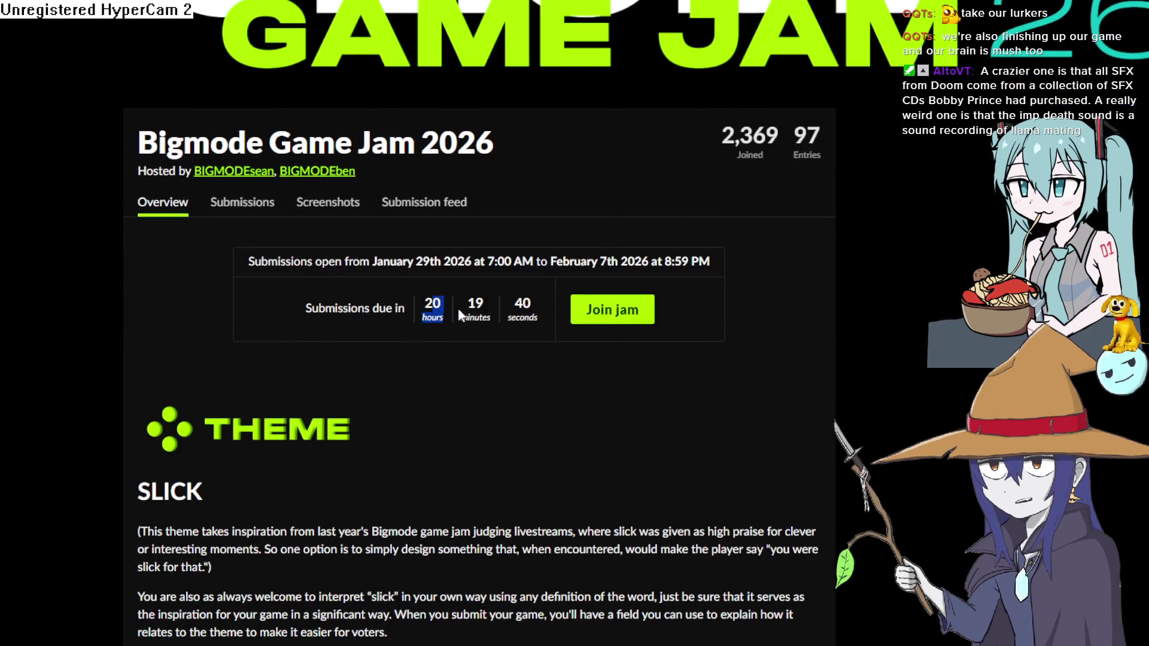
Read the jam's submission countdown and SLICK theme, then return to Construct.
drag(457, 308, 456, 320)
click(456, 319)
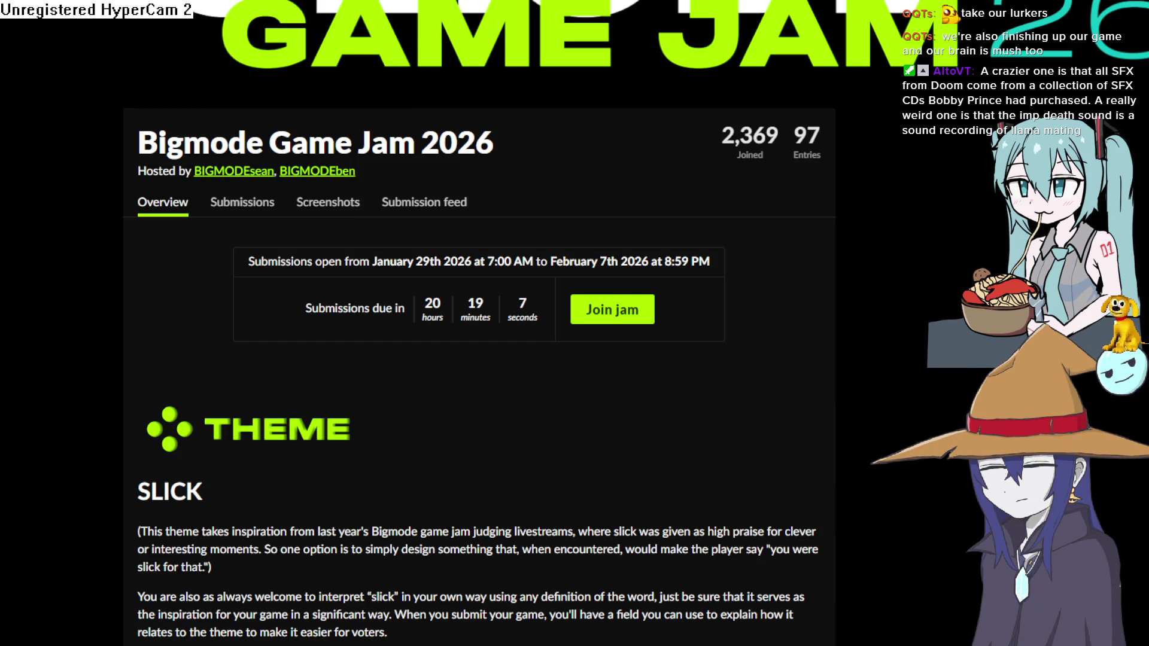
scroll(479, 359, down, 10)
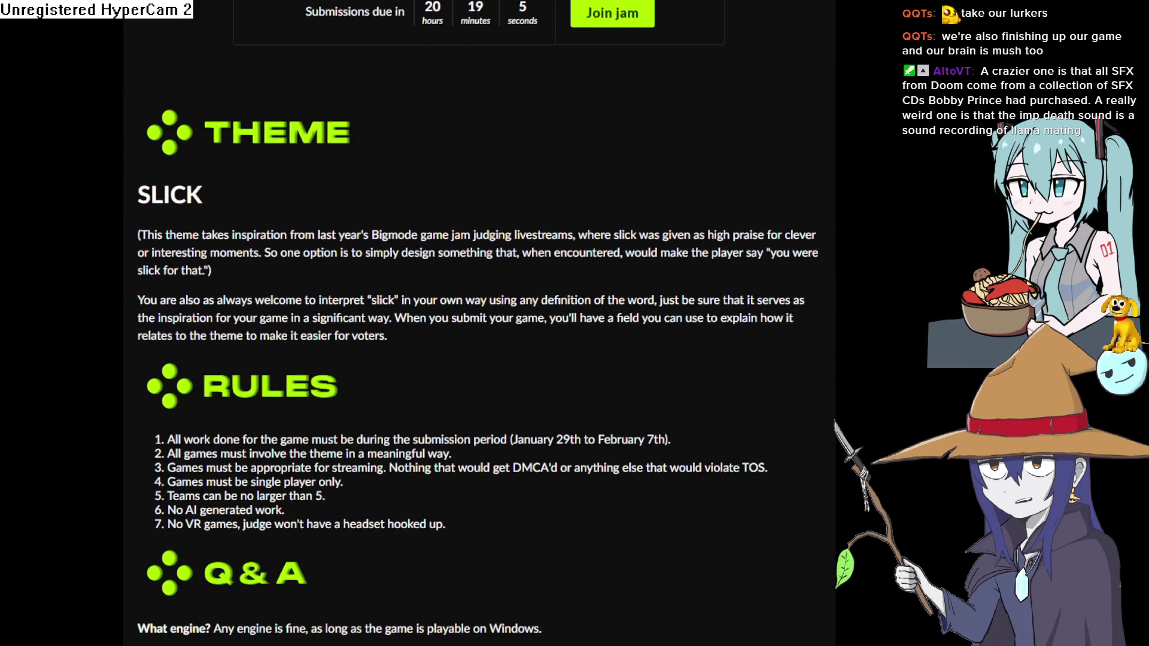
scroll(479, 359, up, 7)
scroll(478, 359, up, 5)
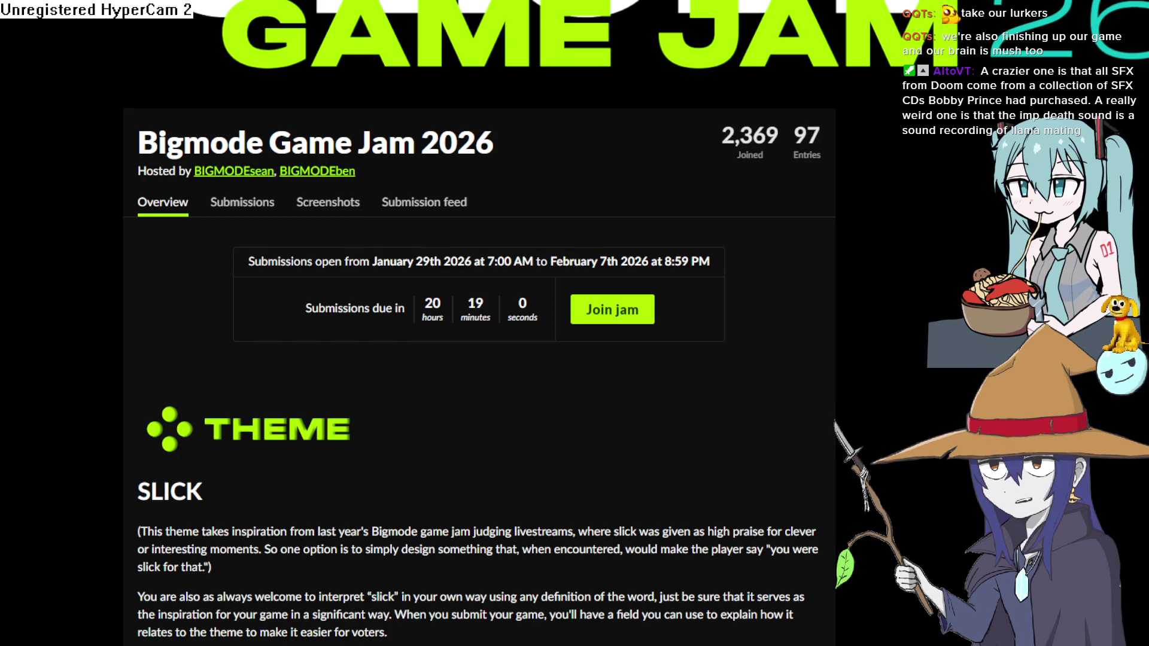
key(alt+Tab)
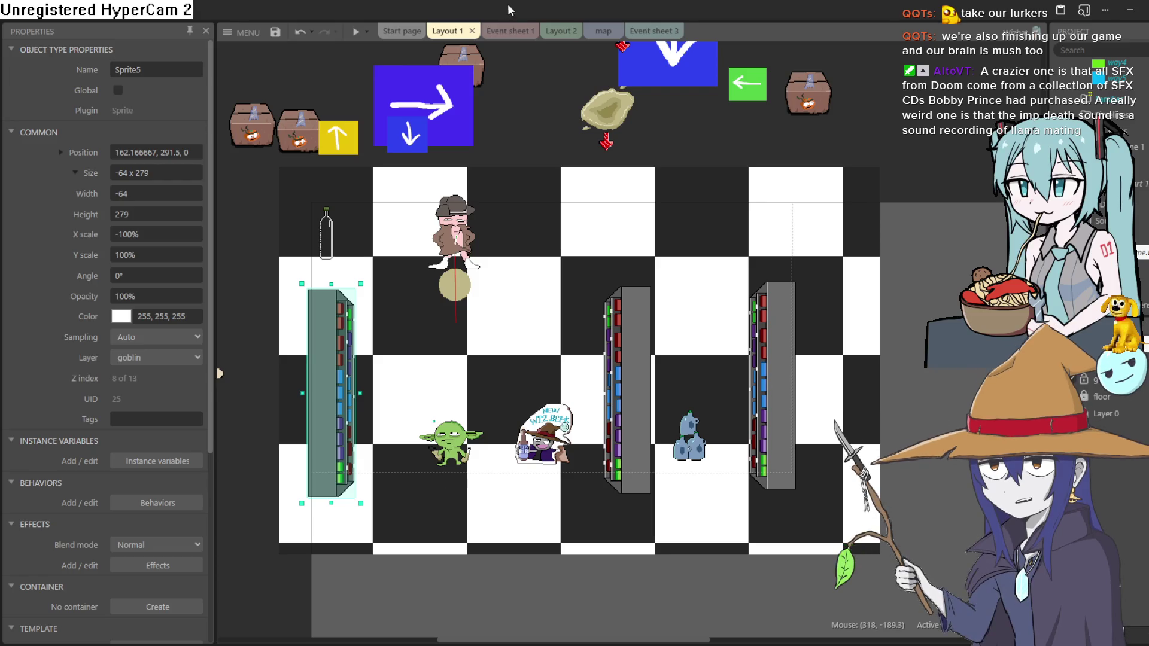
Play-test the town map until the goblin reaches the Wiz Mart door, then view Layout 2.
click(604, 31)
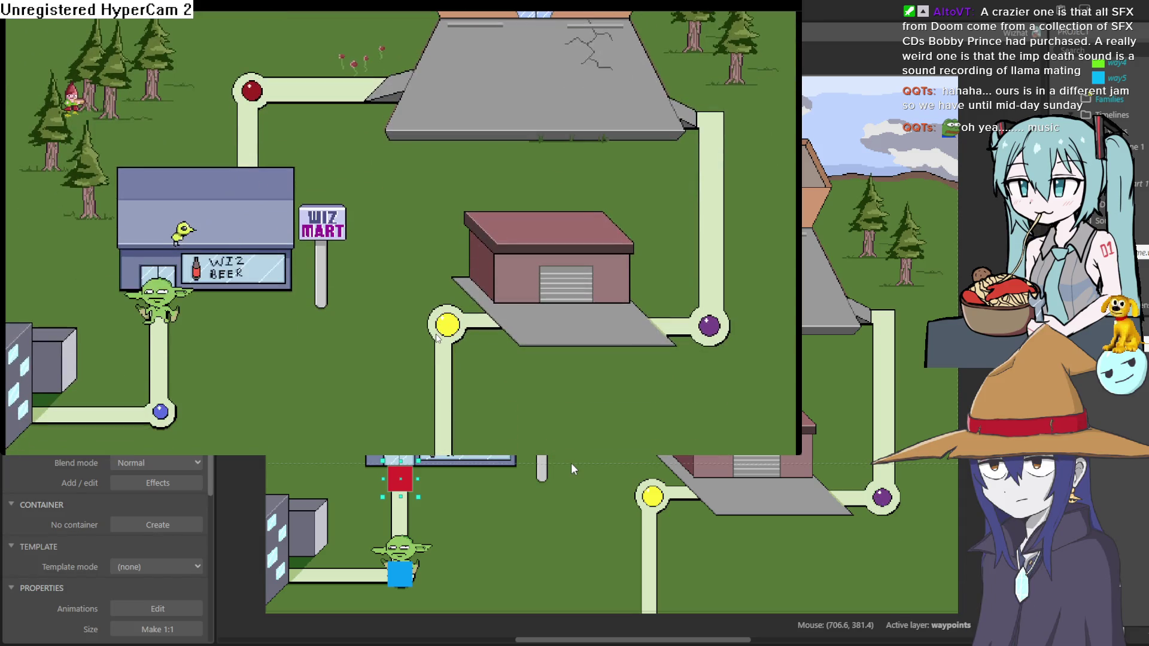
key(Up)
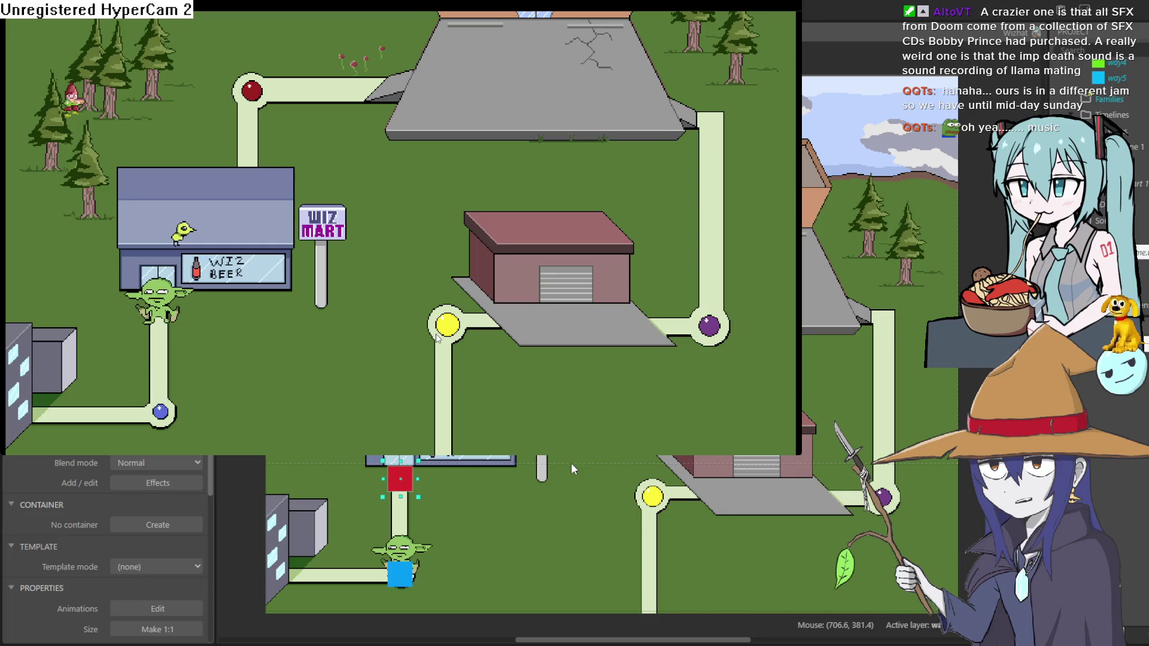
click(891, 203)
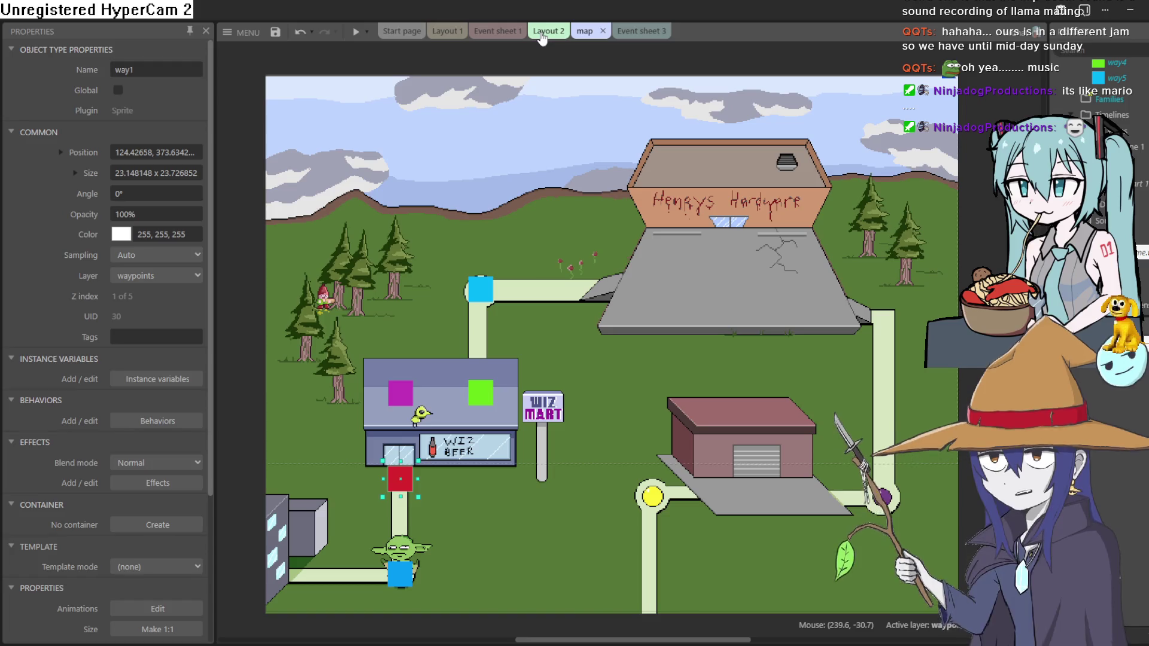
click(542, 37)
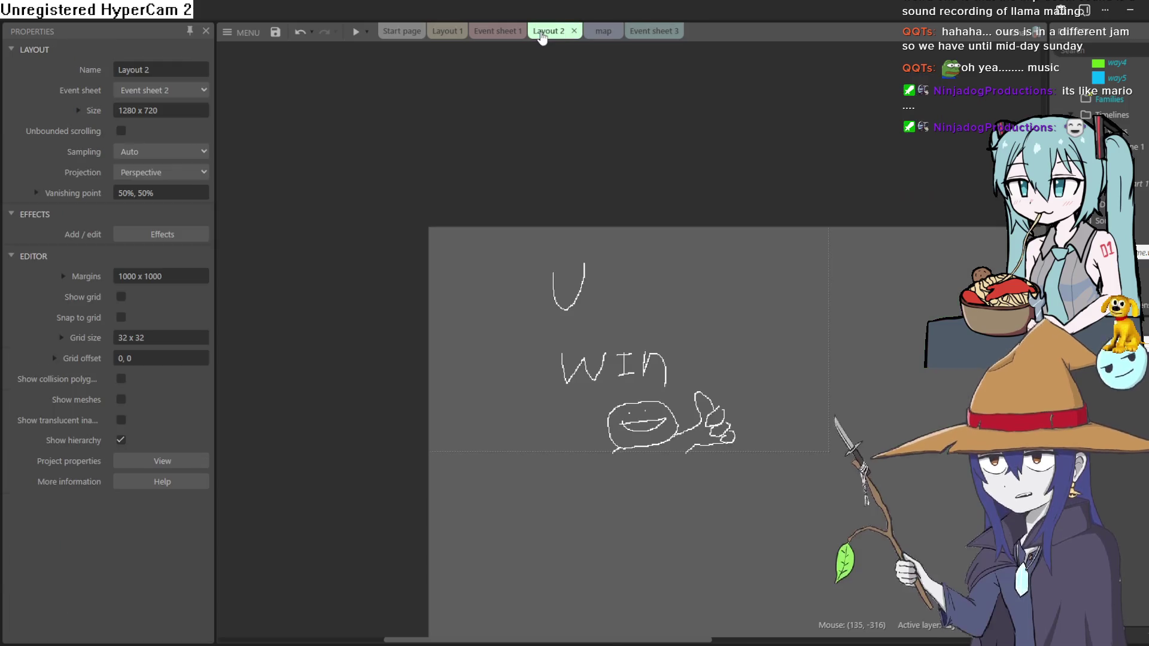
Return to Layout 1's shop level and start a preview.
click(497, 33)
click(446, 37)
click(356, 32)
Walk the goblin around, trigger its puddle action to reach U WIN, and close the preview.
key(Up)
key(Right)
key(Left)
key(Left)
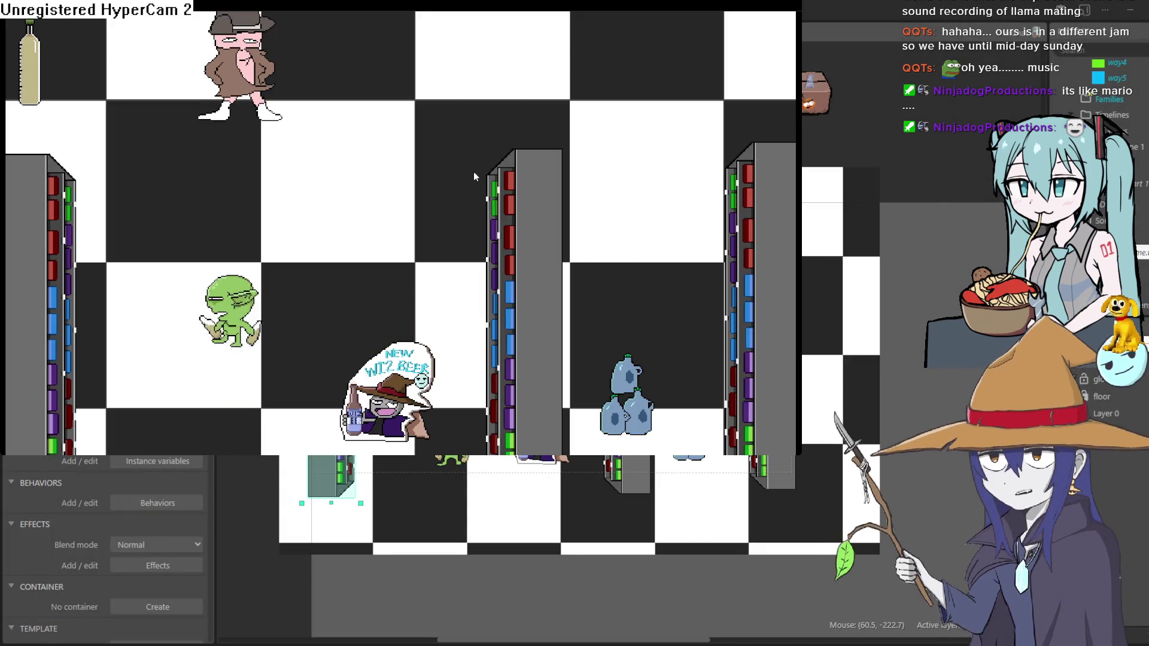
key(Right)
key(Down)
key(Left)
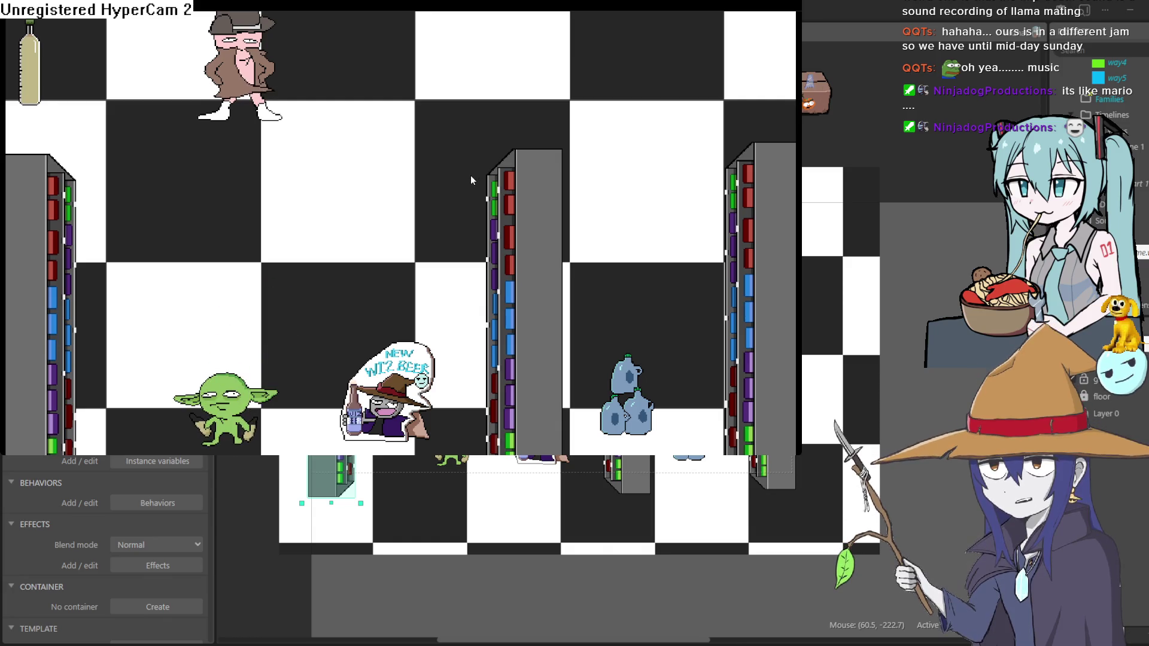
key(Up)
key(Right)
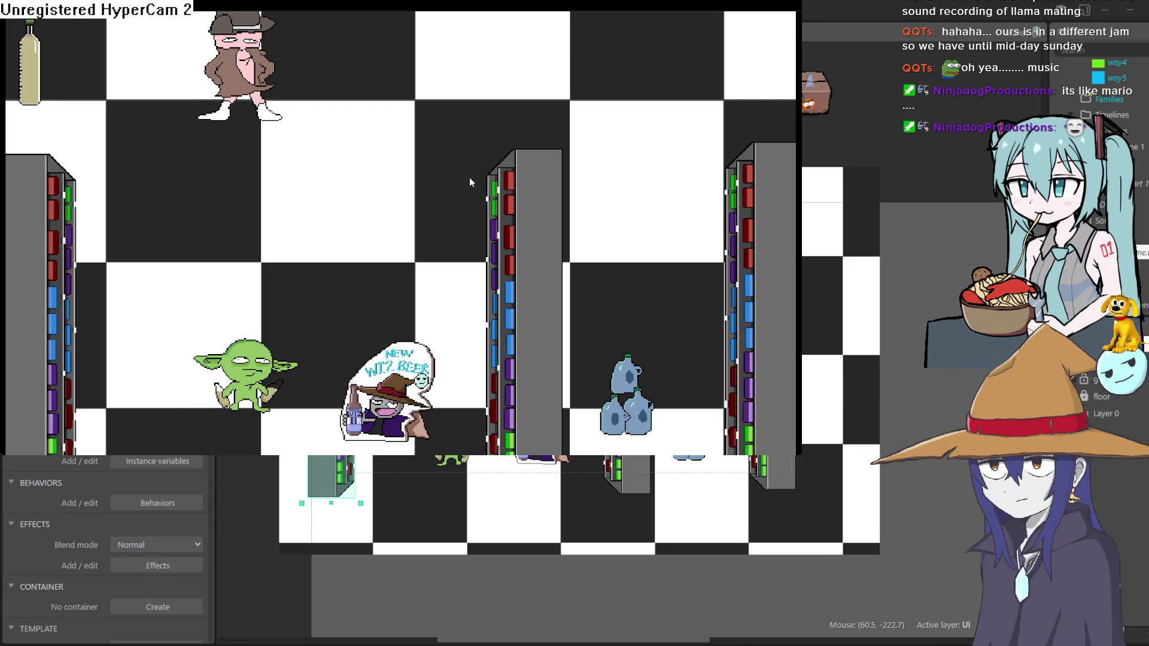
key(space)
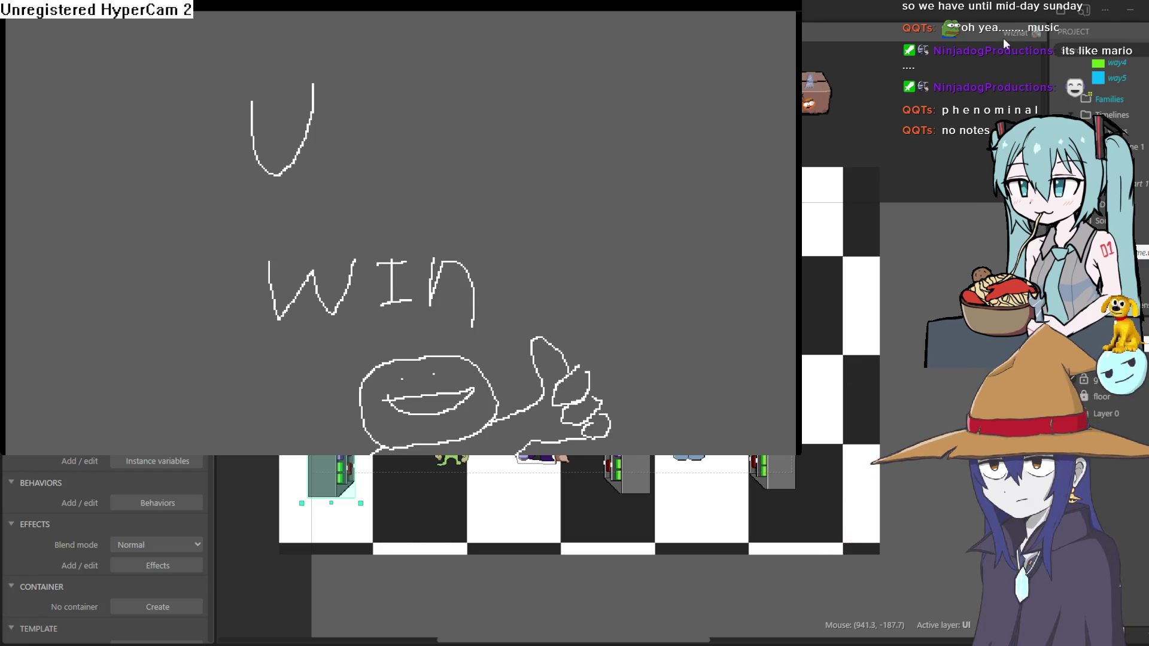
click(1005, 43)
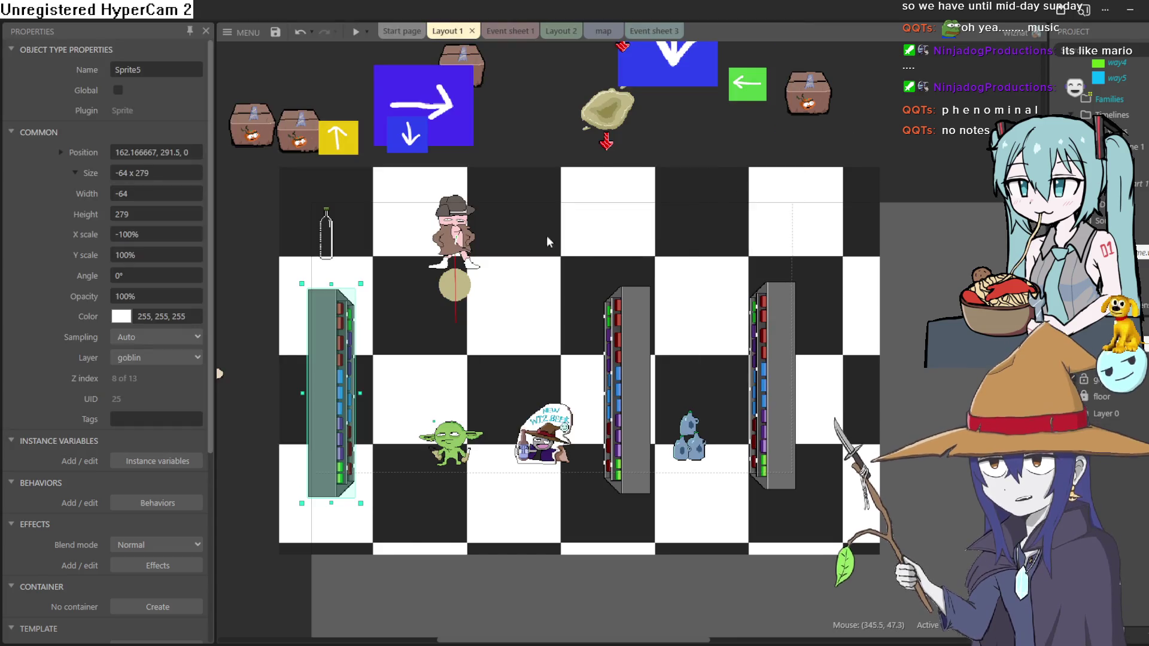
mouse_move(505, 238)
mouse_down()
mouse_move(523, 236)
mouse_move(567, 274)
mouse_move(621, 264)
mouse_move(649, 318)
mouse_move(580, 272)
mouse_move(576, 281)
mouse_up()
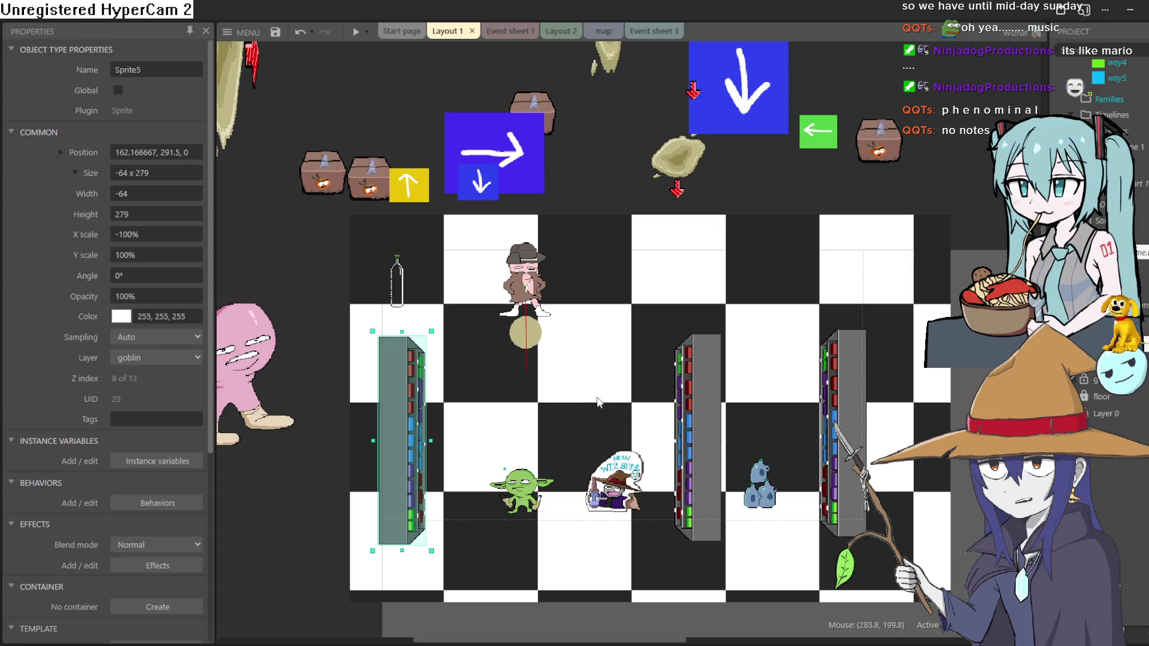
scroll(598, 402, up, 3)
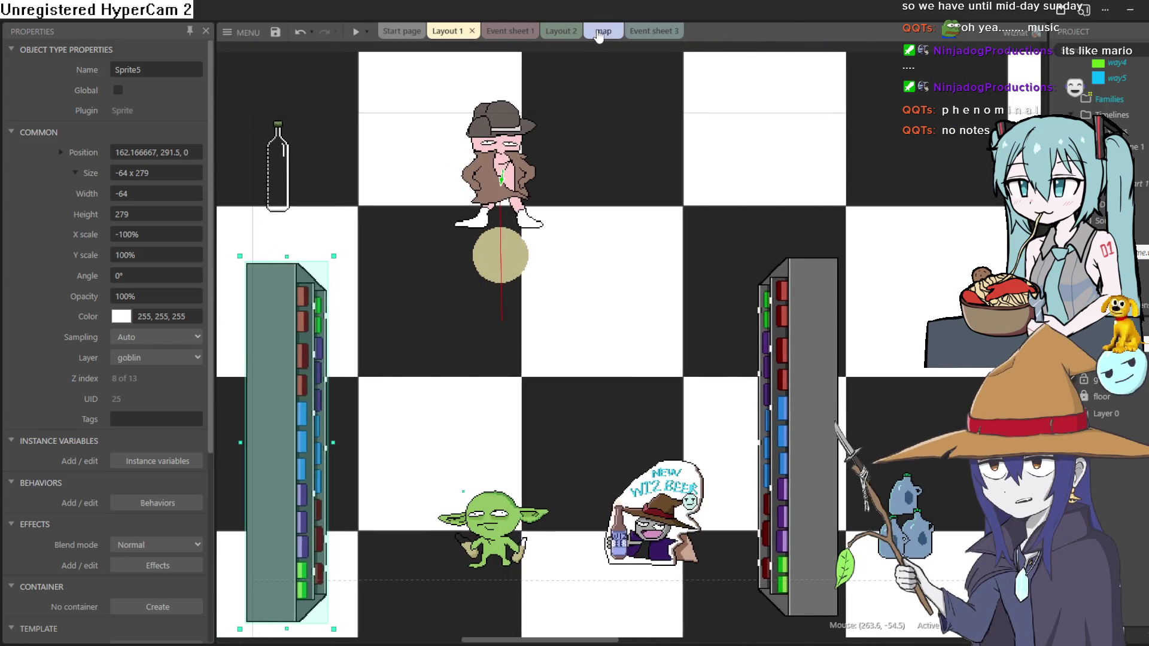
click(598, 33)
scroll(442, 426, up, 5)
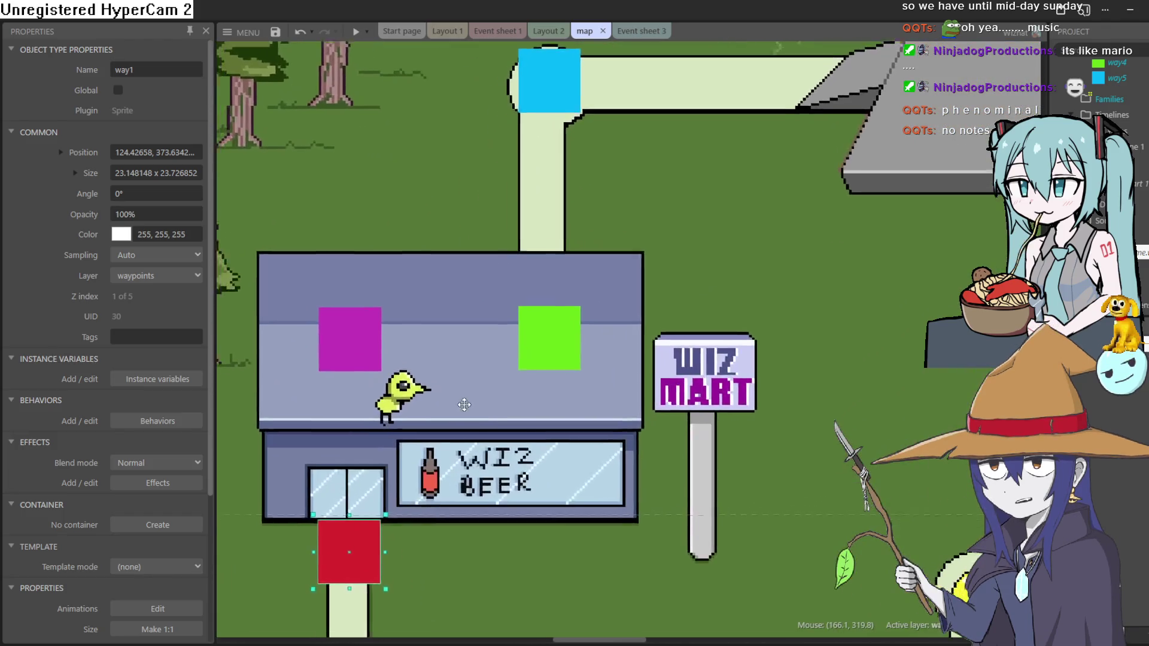
scroll(772, 359, down, 5)
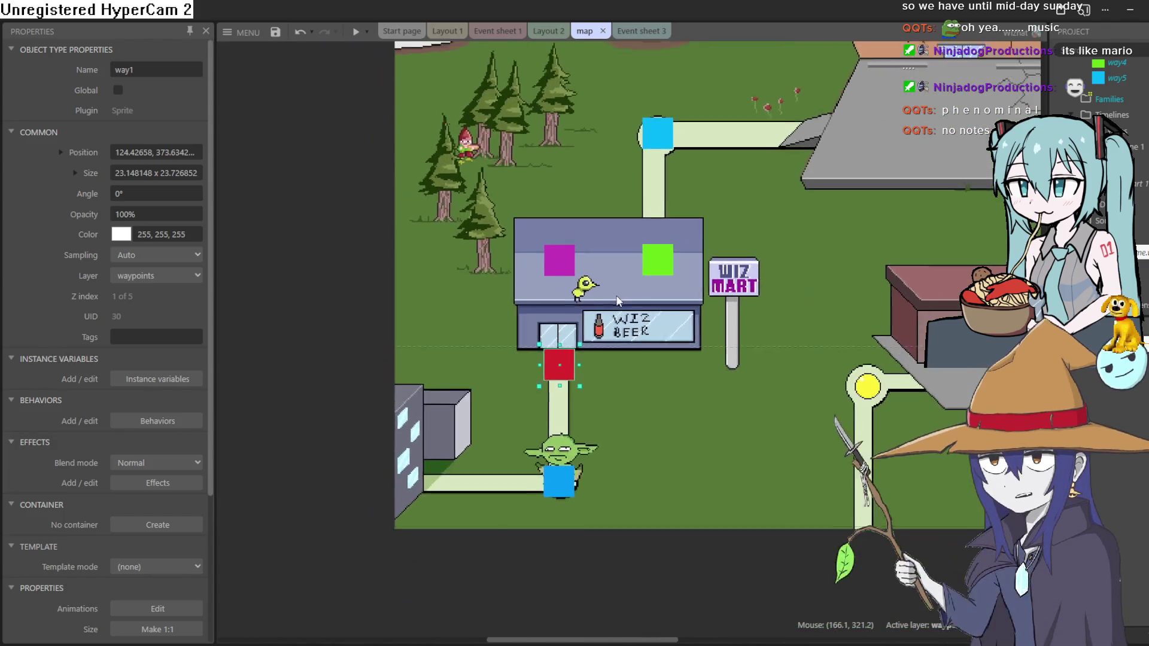
drag(774, 385, 670, 417)
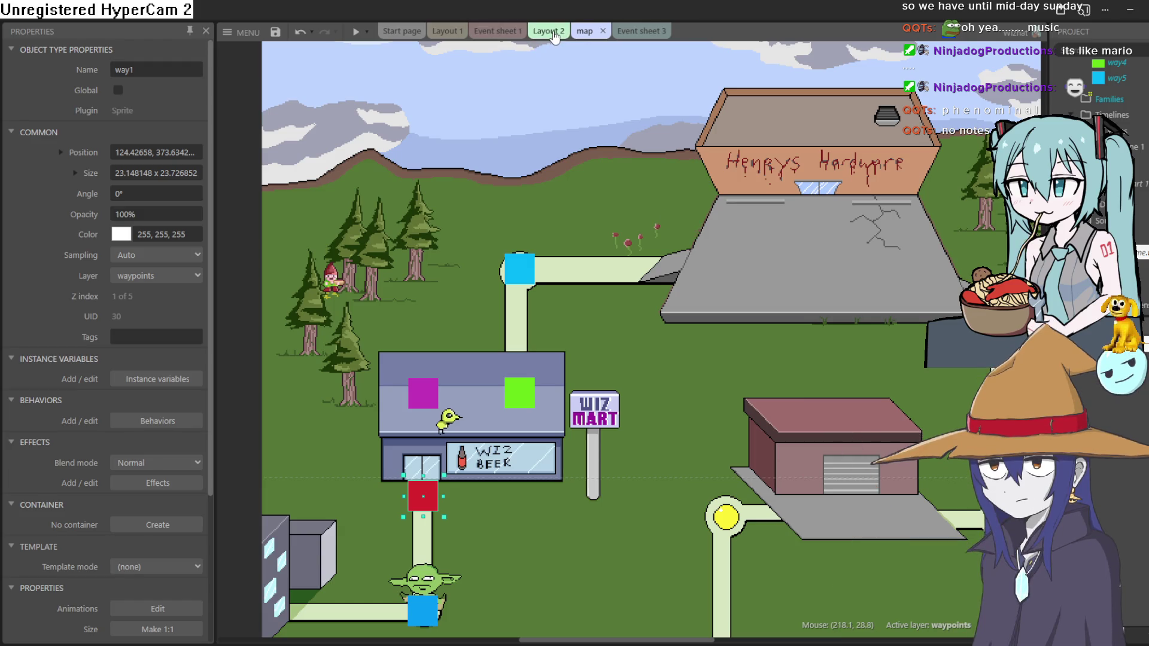
click(553, 33)
click(498, 31)
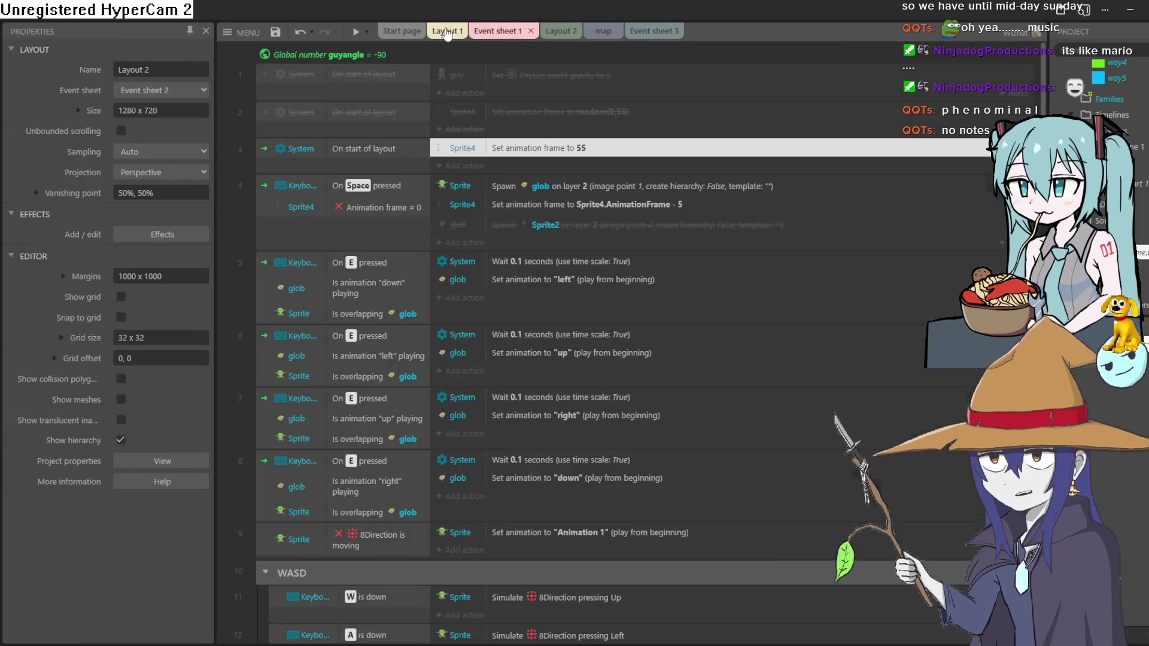
click(446, 31)
scroll(599, 359, down, 4)
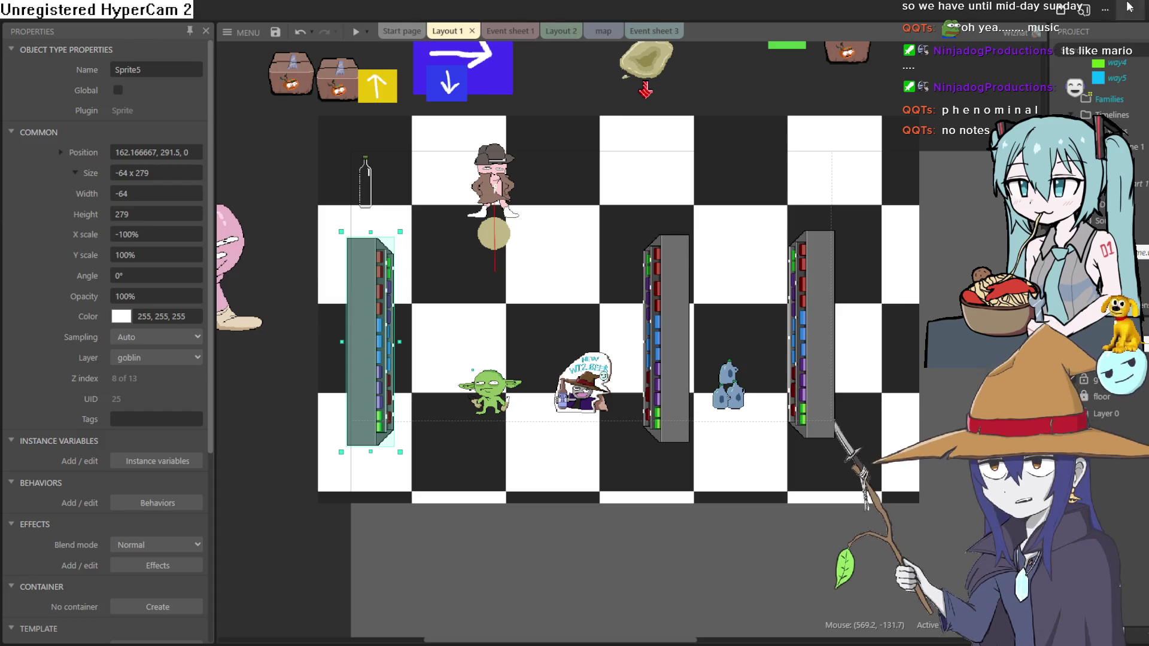
Switch from Construct 3 to the Aseprite window showing the shop sprite.
key(alt+Tab)
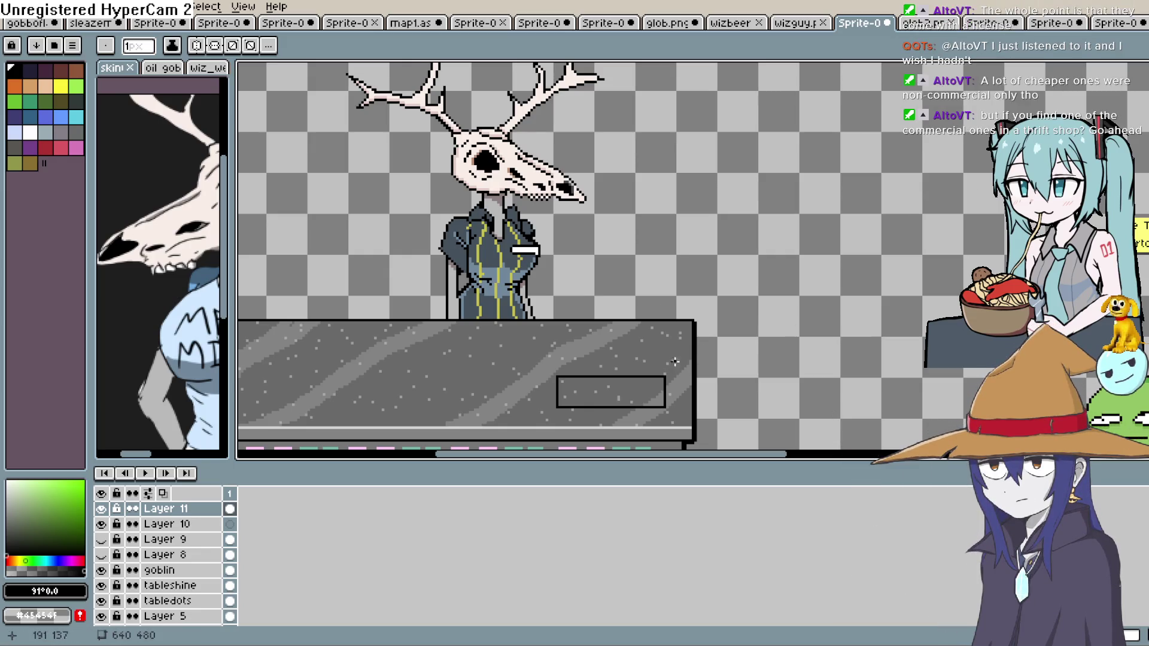
drag(663, 372, 625, 335)
mouse_move(557, 376)
mouse_down()
mouse_move(527, 346)
mouse_move(526, 377)
mouse_move(598, 345)
mouse_move(635, 346)
mouse_up()
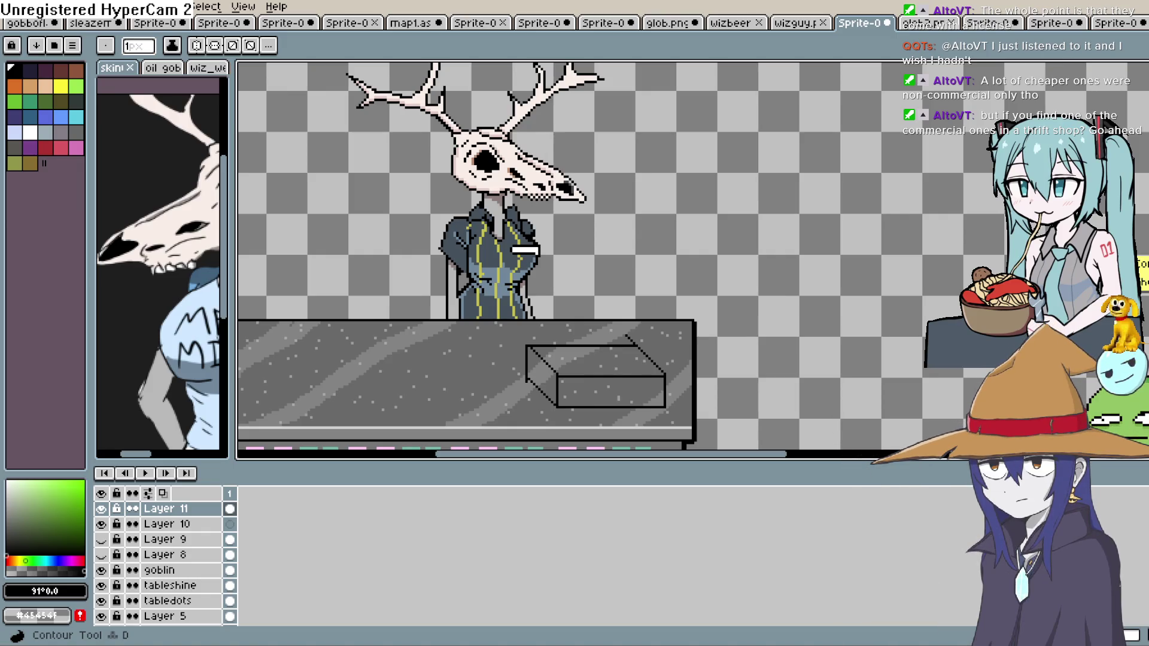
scroll(853, 328, down, 2)
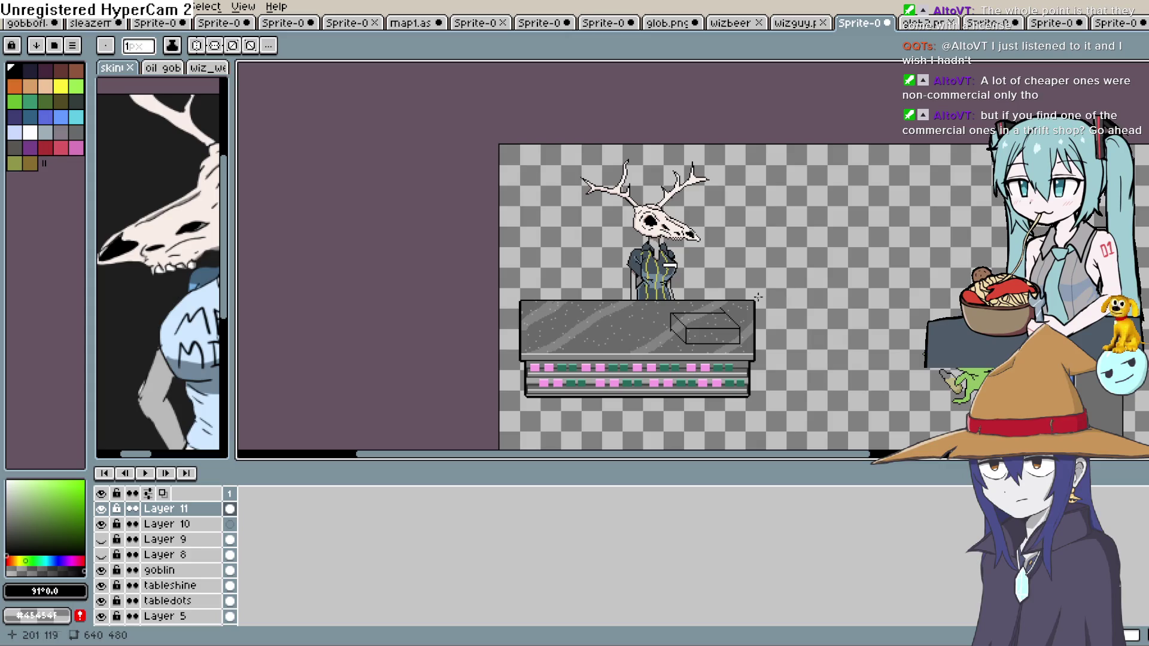
scroll(742, 322, up, 2)
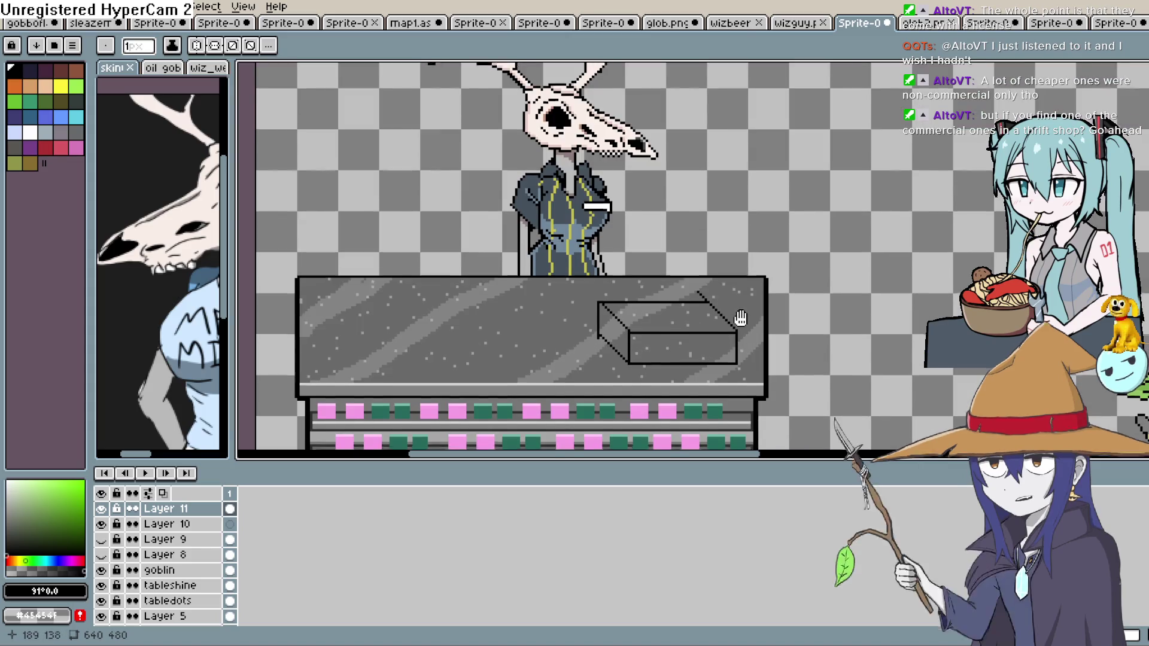
scroll(741, 321, down, 1)
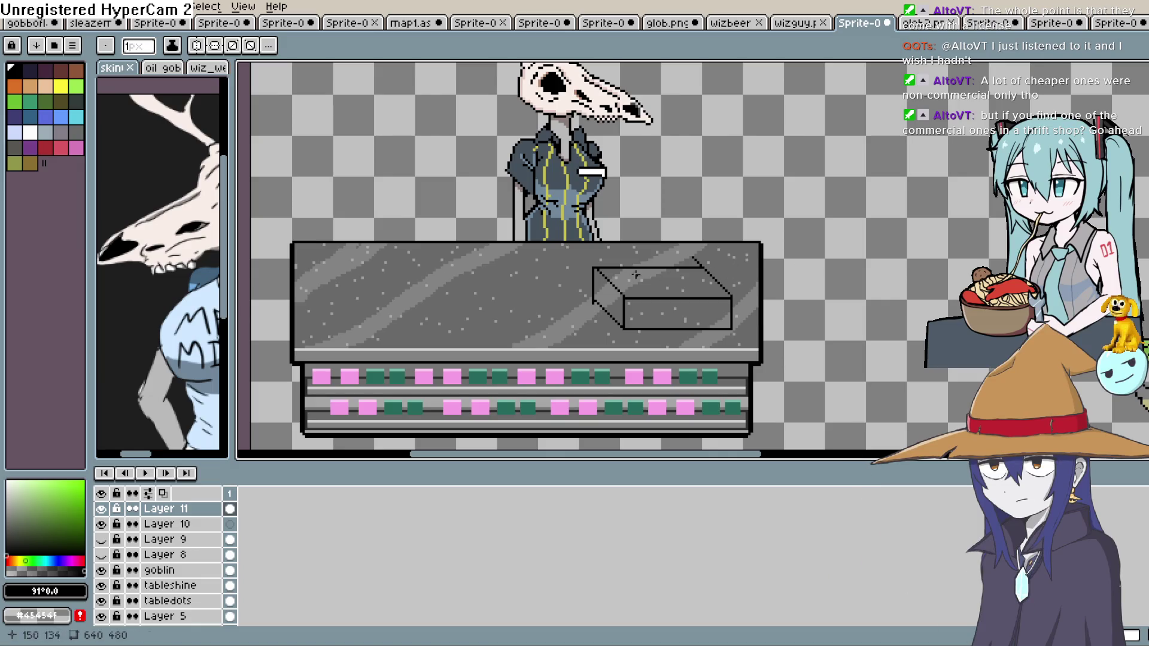
Undo the stray diagonal and draw line edges for the box's raised top section.
drag(610, 277, 645, 255)
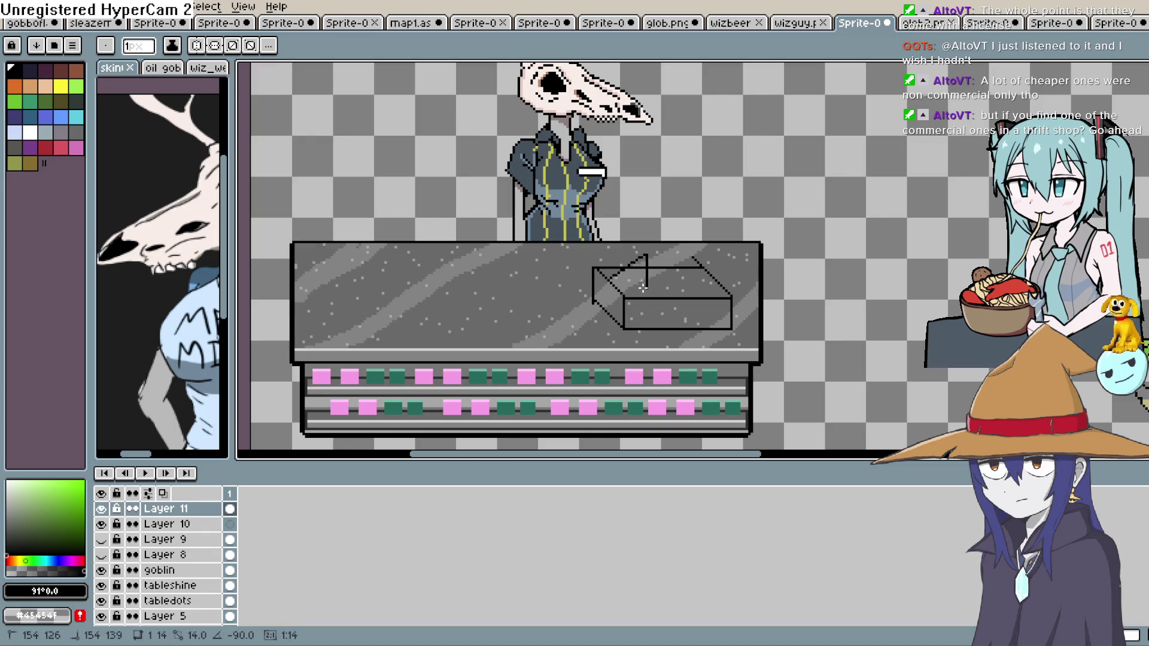
key(ctrl+z)
mouse_move(626, 276)
mouse_down()
mouse_move(626, 256)
mouse_move(727, 257)
mouse_move(726, 294)
mouse_move(624, 294)
mouse_up()
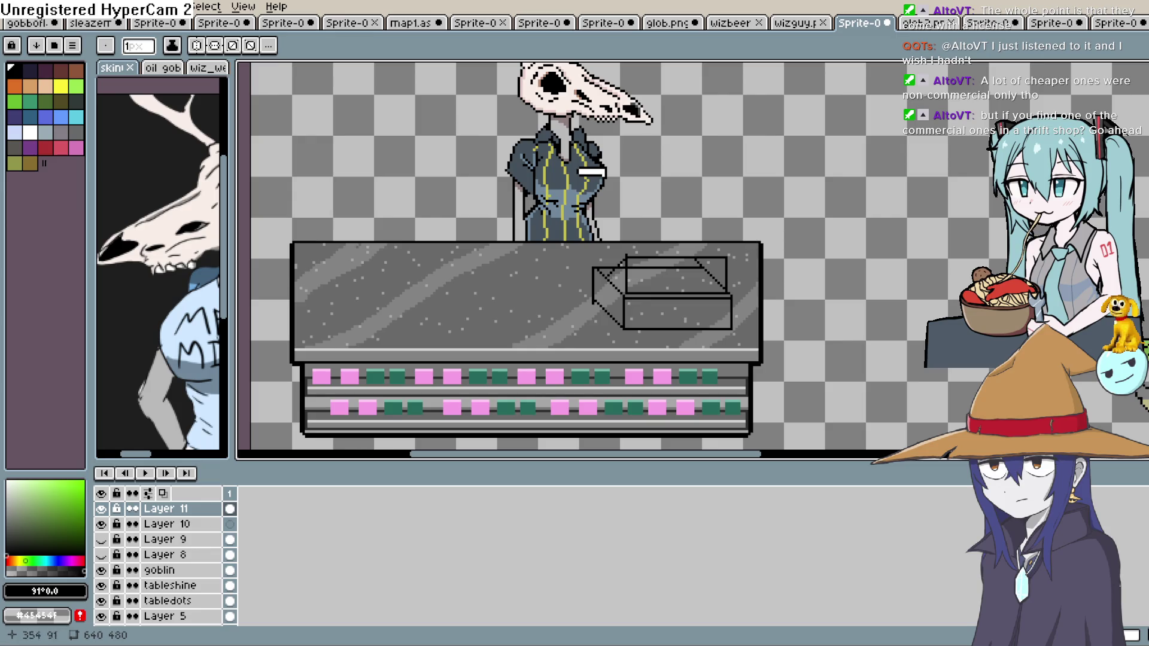
drag(689, 251, 696, 266)
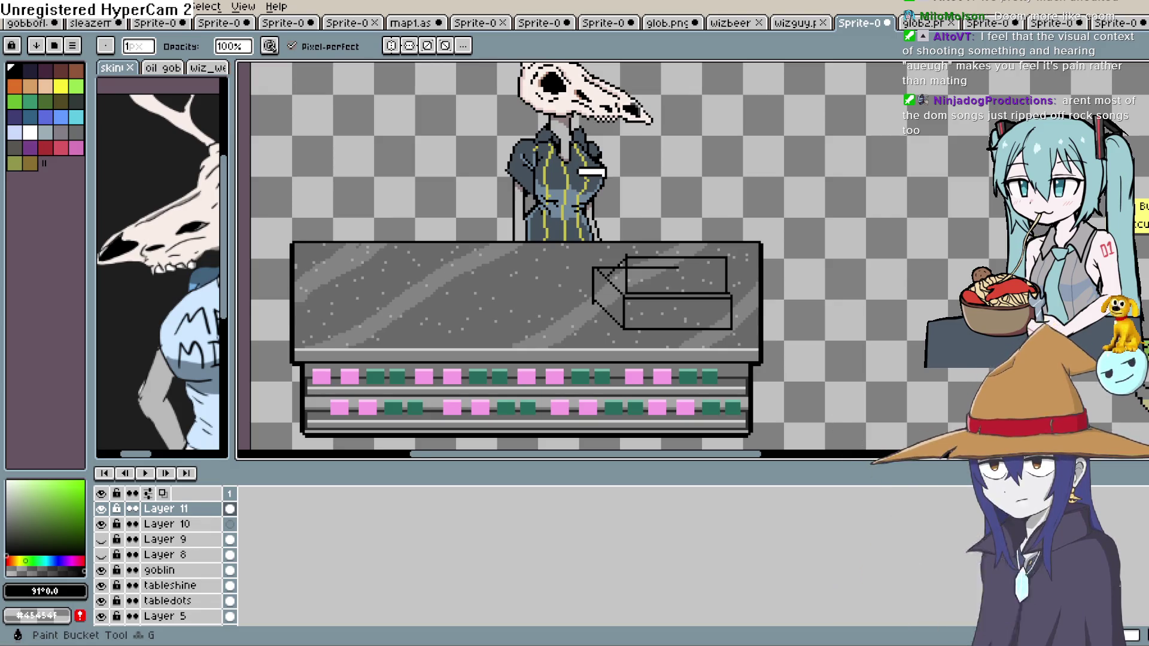
Zoom in on the counter boxes and erase the stray vertical line on the box end.
scroll(399, 324, down, 2)
scroll(399, 324, up, 4)
drag(399, 323, 838, 177)
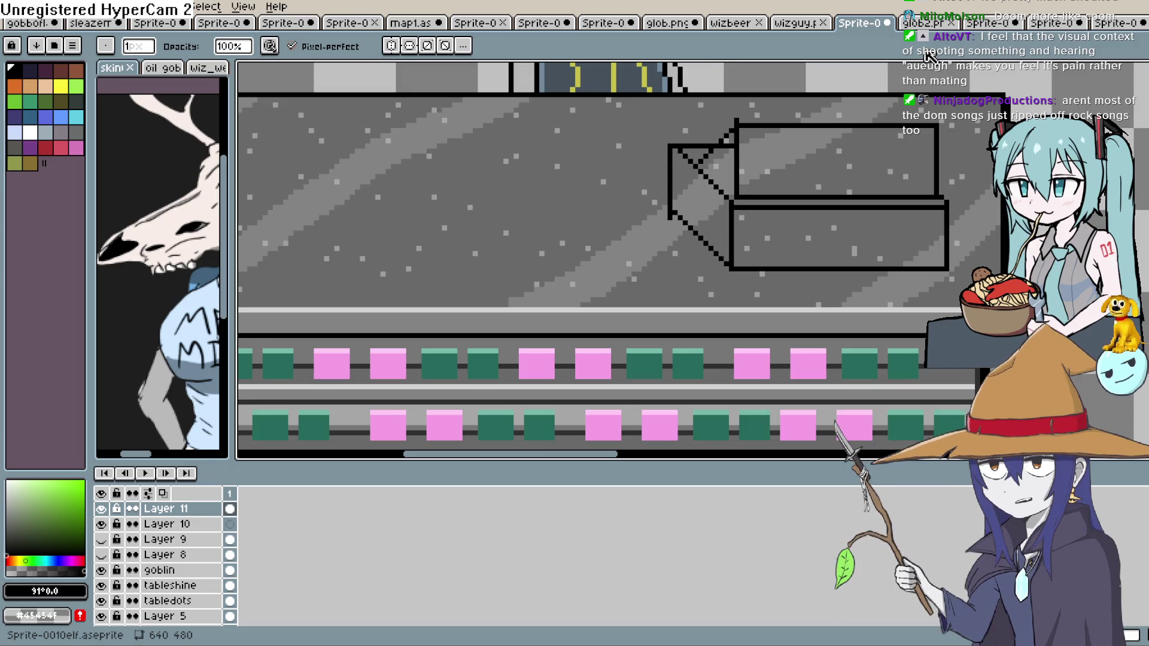
scroll(794, 110, up, 2)
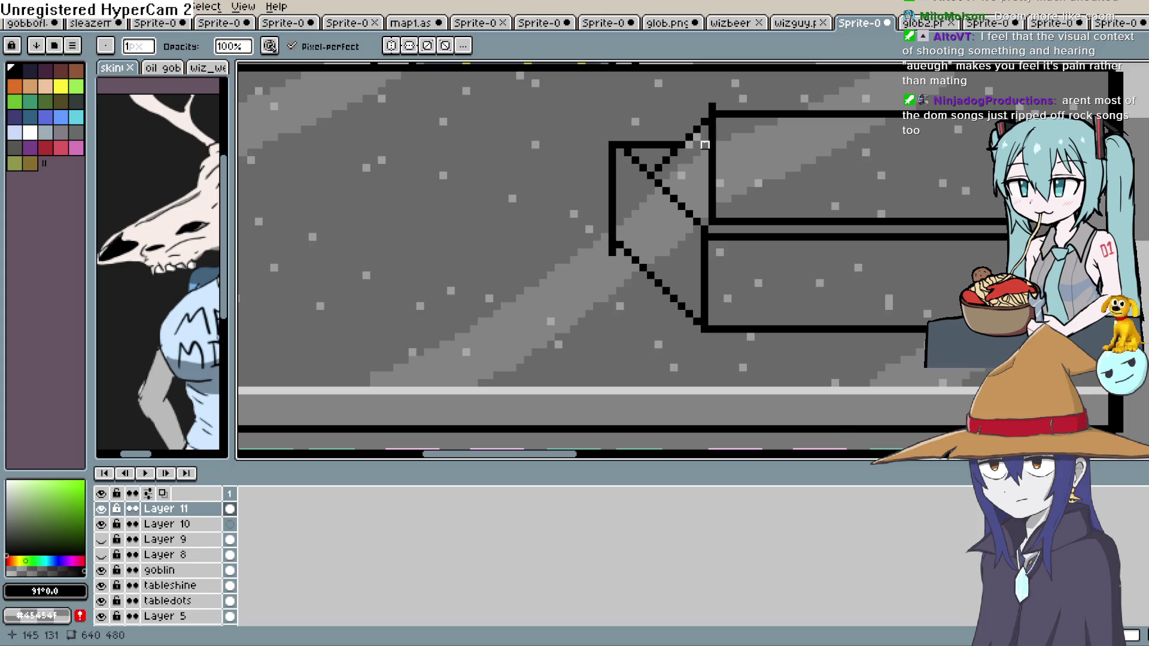
scroll(686, 176, up, 1)
drag(610, 170, 608, 239)
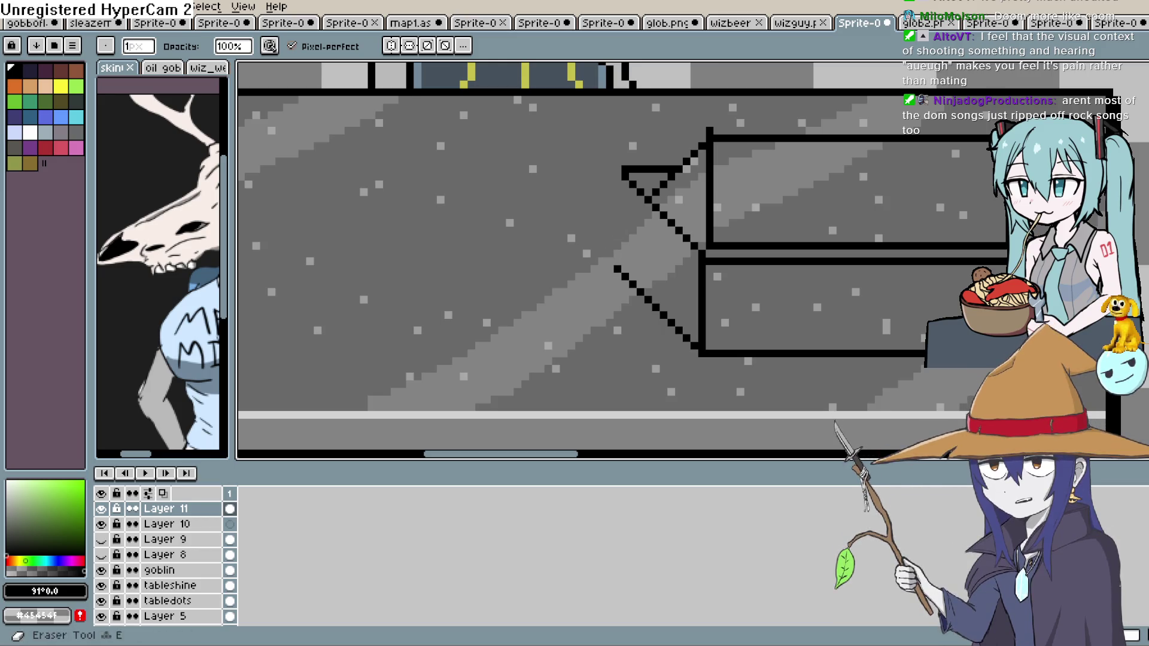
Draw a new vertical edge down from the triangle's left corner with the Line tool.
key(m)
drag(624, 174, 622, 266)
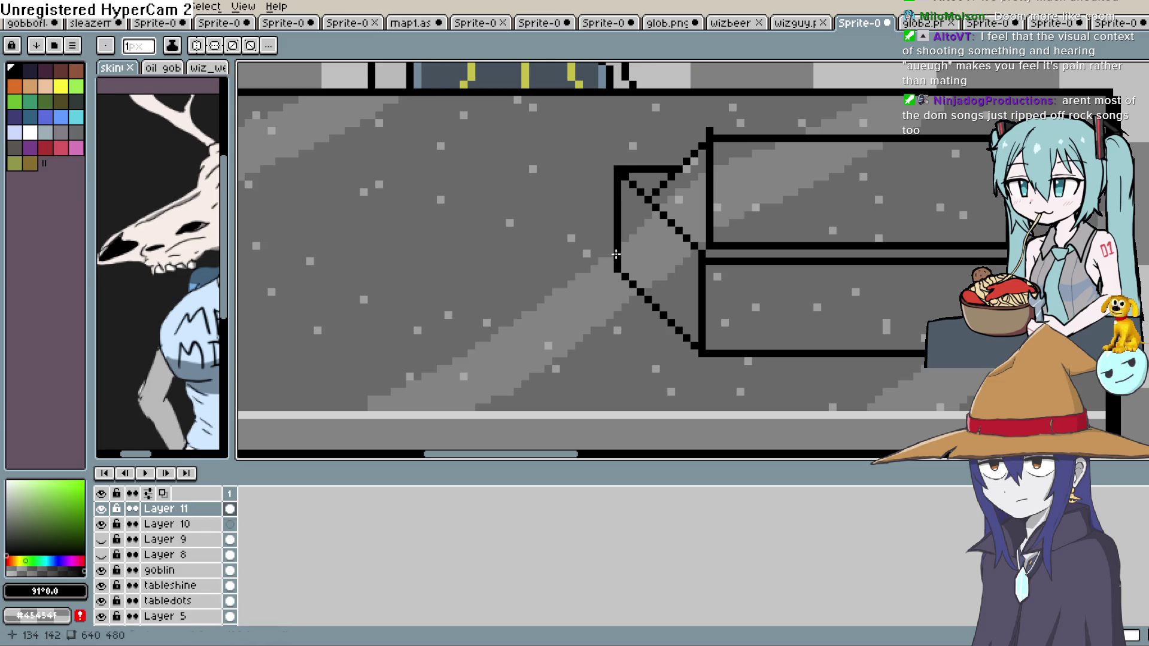
scroll(875, 221, down, 2)
scroll(972, 247, down, 1)
drag(972, 247, 733, 242)
scroll(770, 231, up, 1)
scroll(733, 237, up, 1)
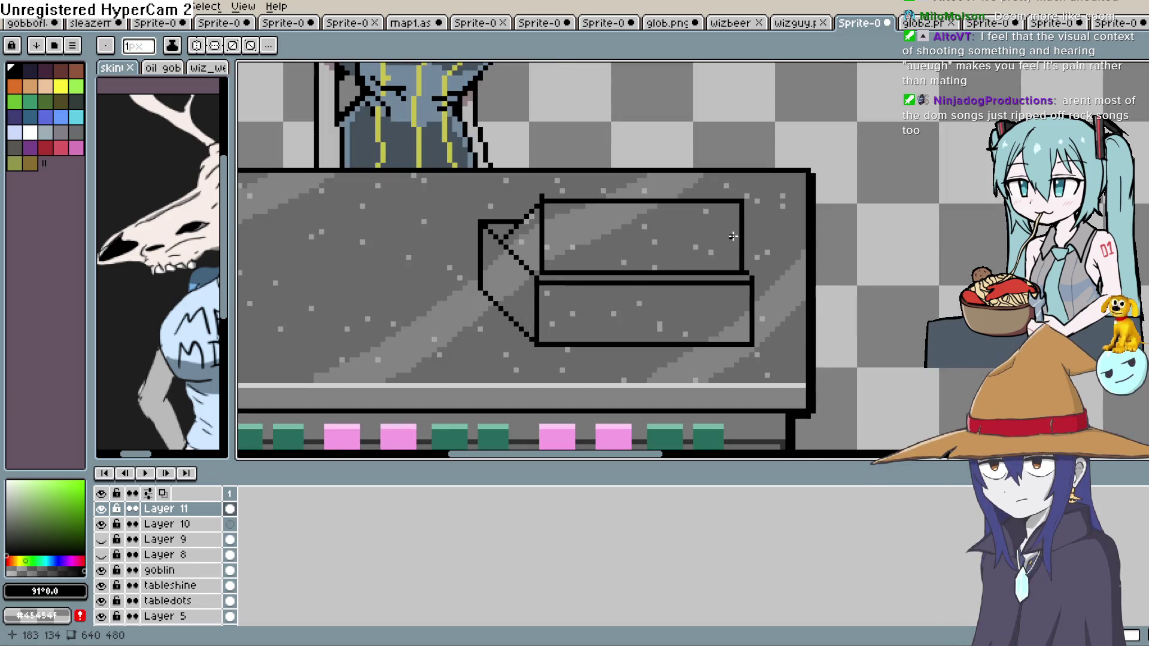
Draw a post rising from the register with a small display box on top.
mouse_move(721, 197)
mouse_down()
mouse_move(729, 139)
mouse_move(772, 139)
mouse_move(771, 97)
mouse_move(702, 98)
mouse_move(696, 133)
mouse_up()
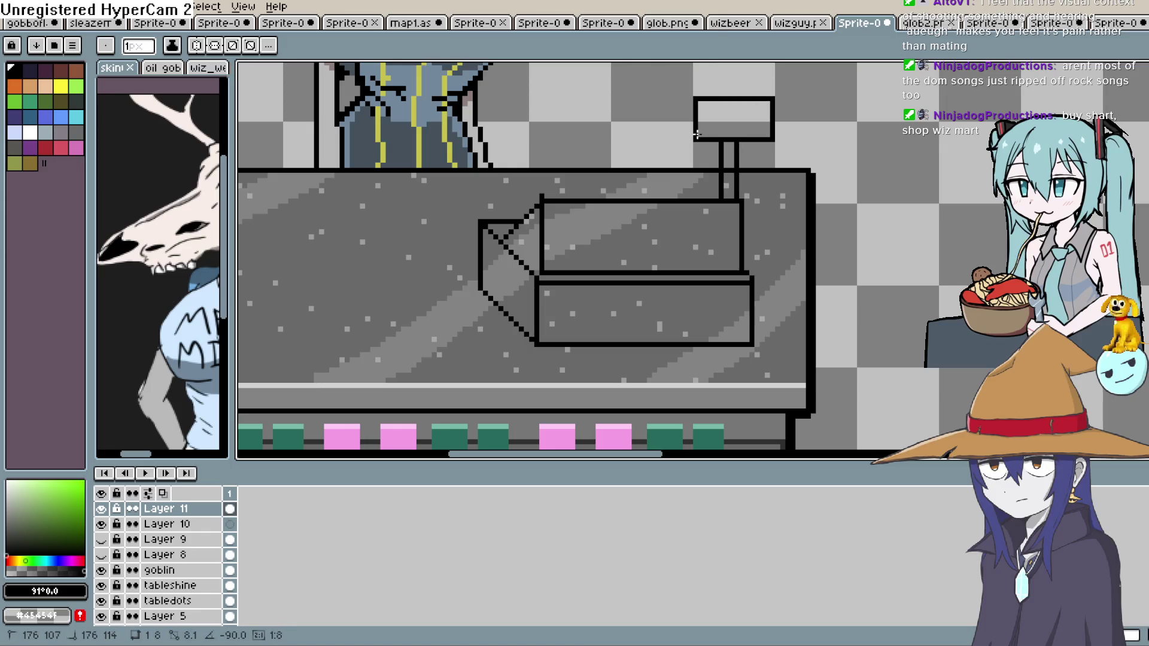
click(692, 136)
drag(686, 129, 687, 130)
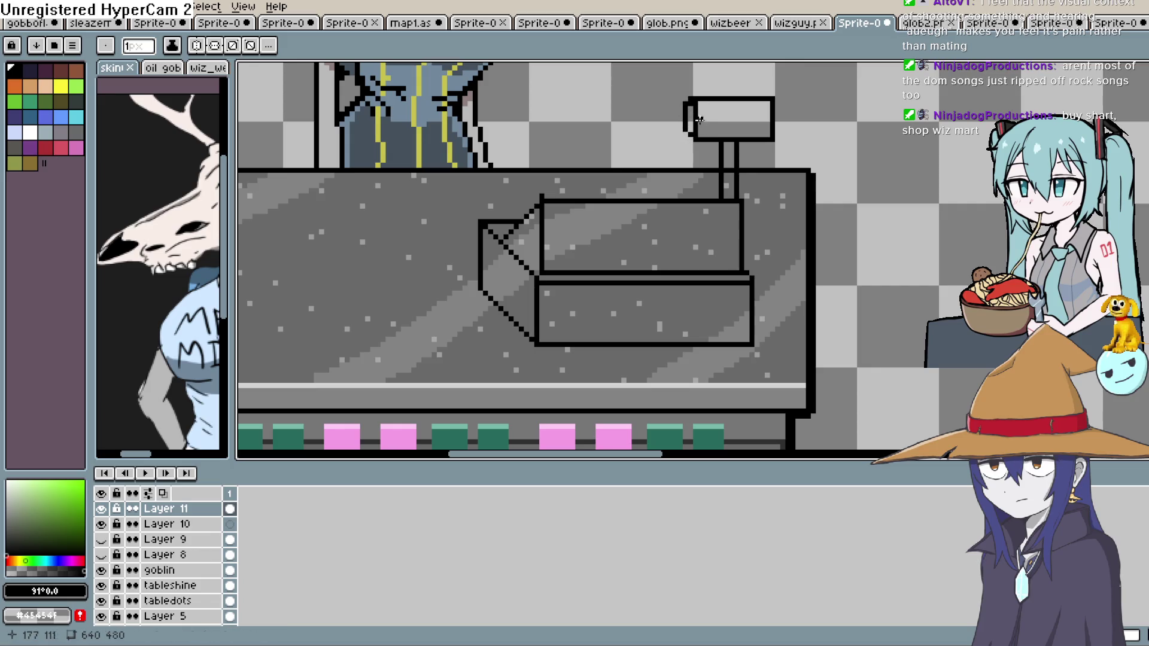
scroll(698, 128, up, 3)
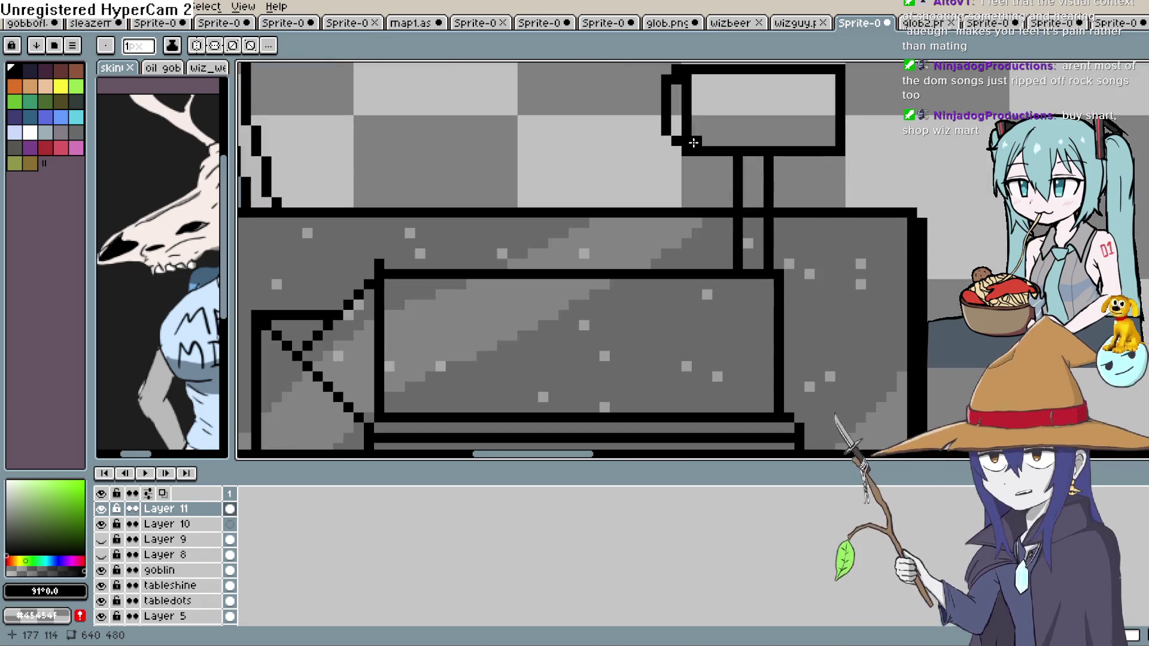
drag(688, 142, 703, 209)
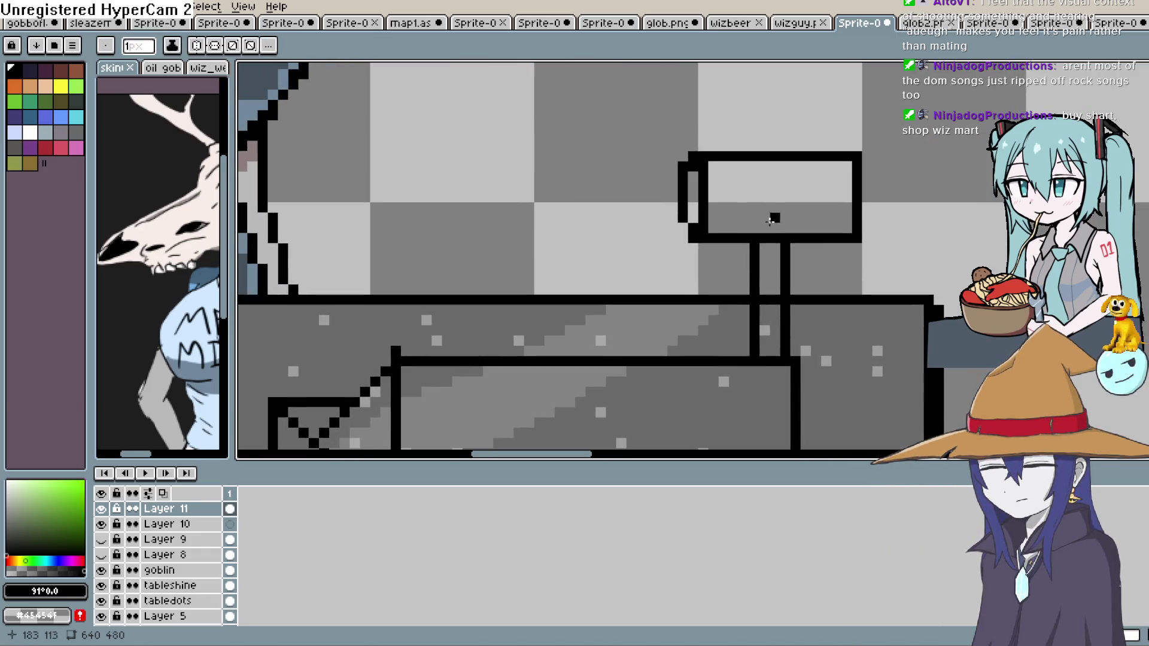
Undo the last stroke and zoom out to check the register in the scene.
scroll(683, 230, down, 5)
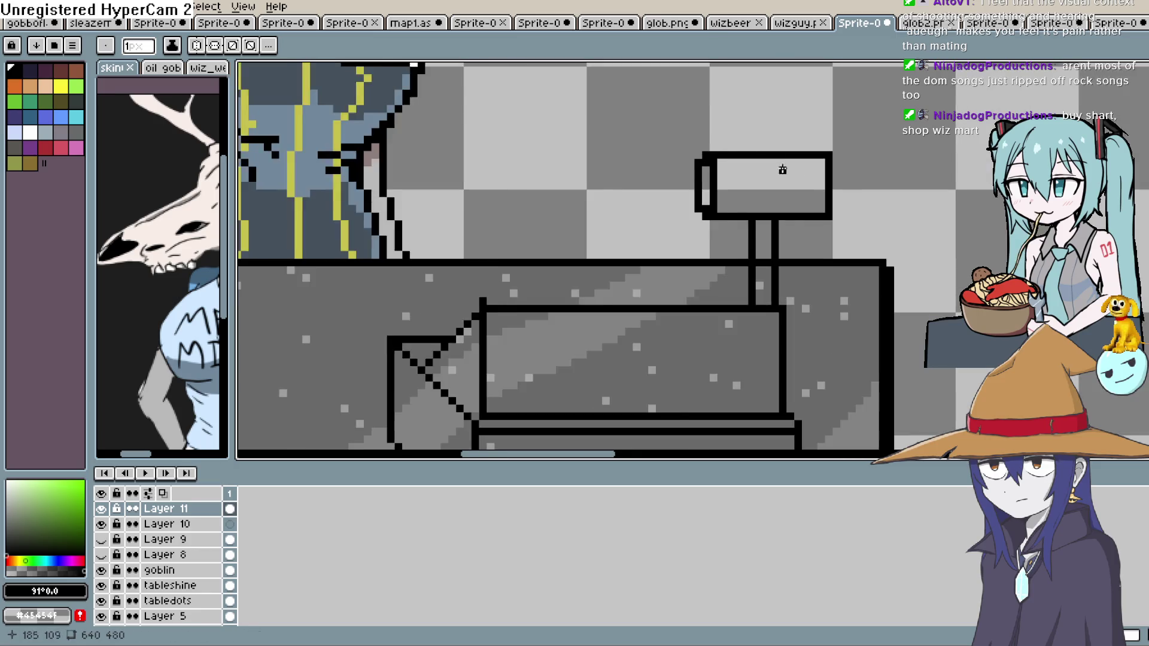
scroll(843, 195, down, 1)
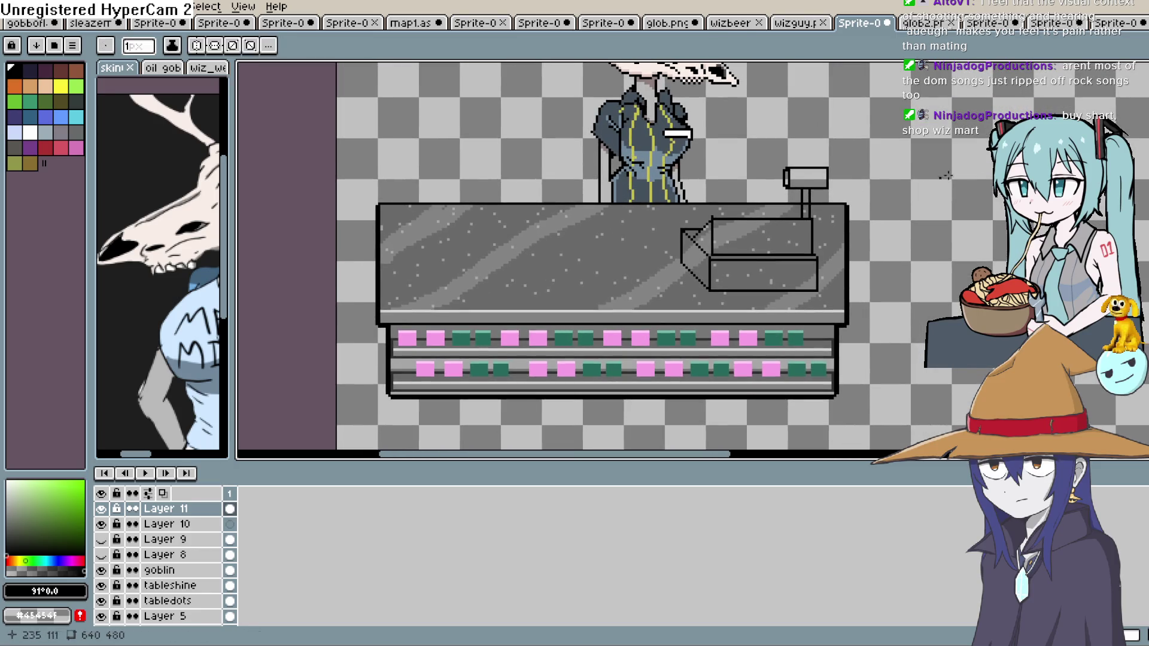
scroll(843, 212, down, 2)
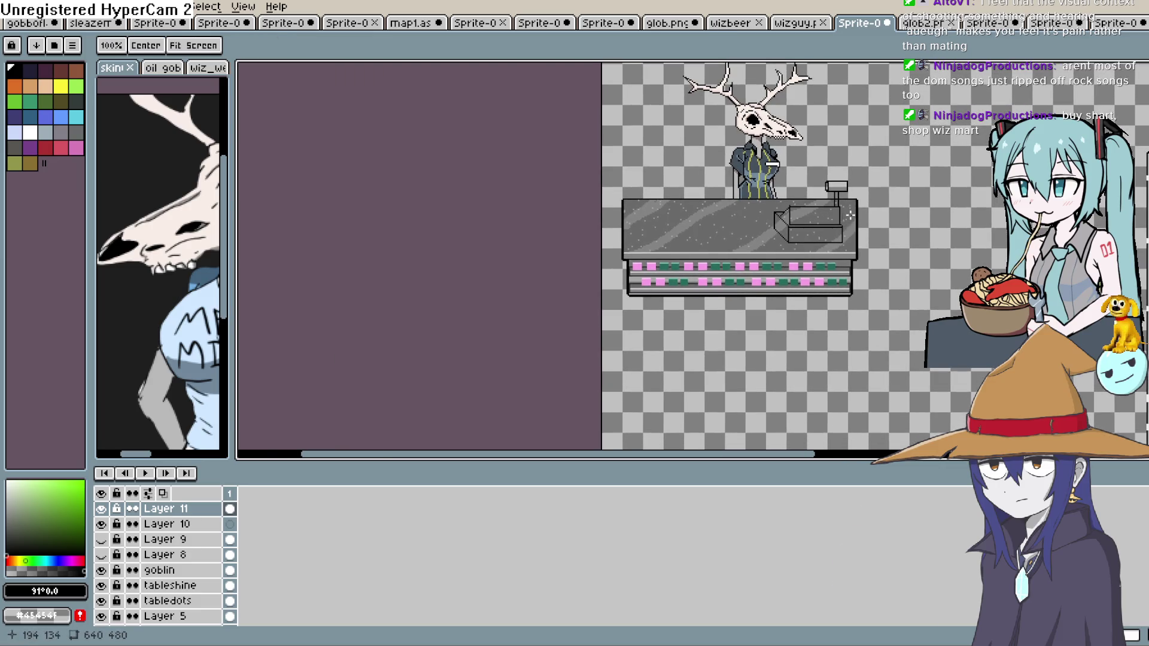
scroll(844, 221, up, 3)
key(ctrl+z)
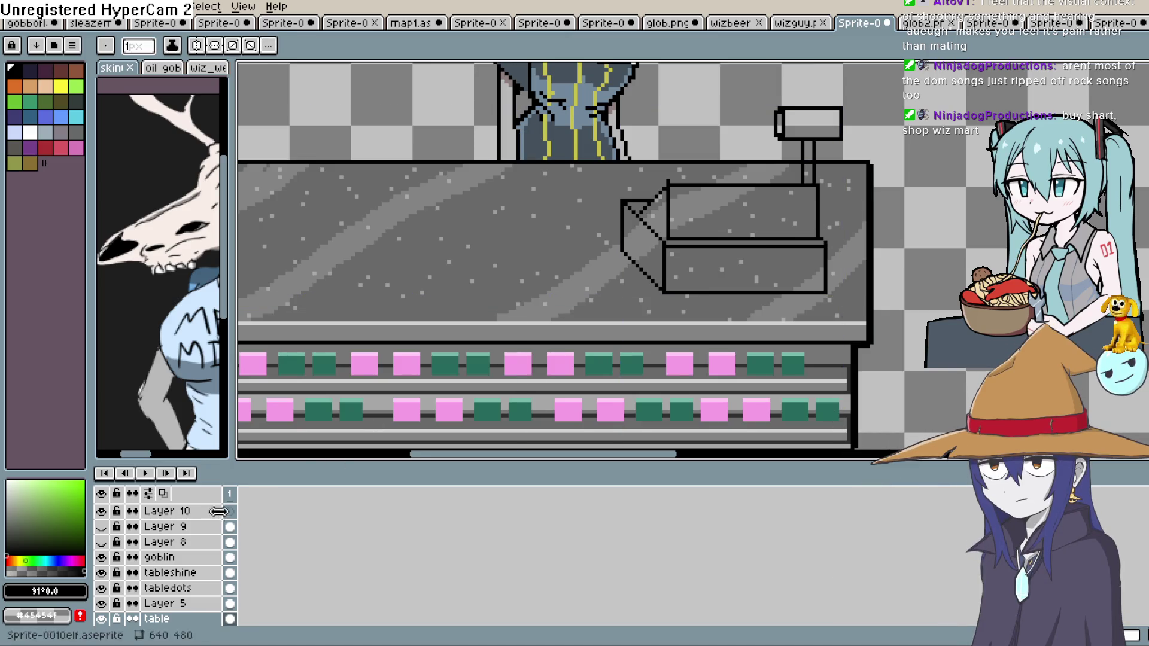
scroll(233, 514, down, 2)
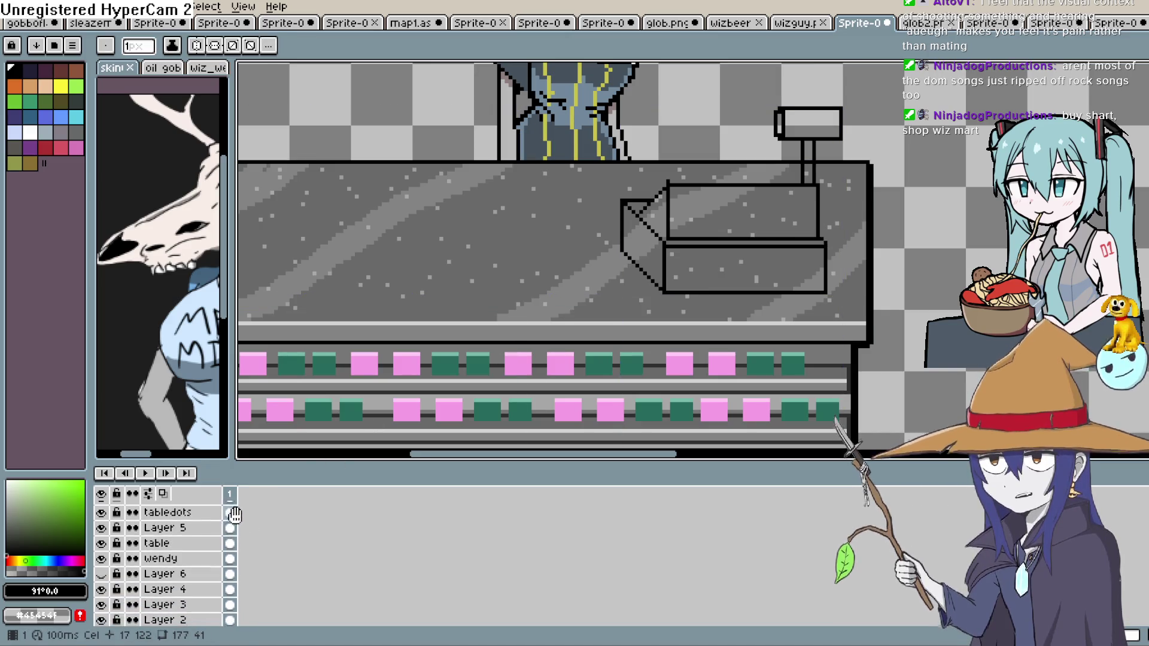
scroll(144, 526, up, 3)
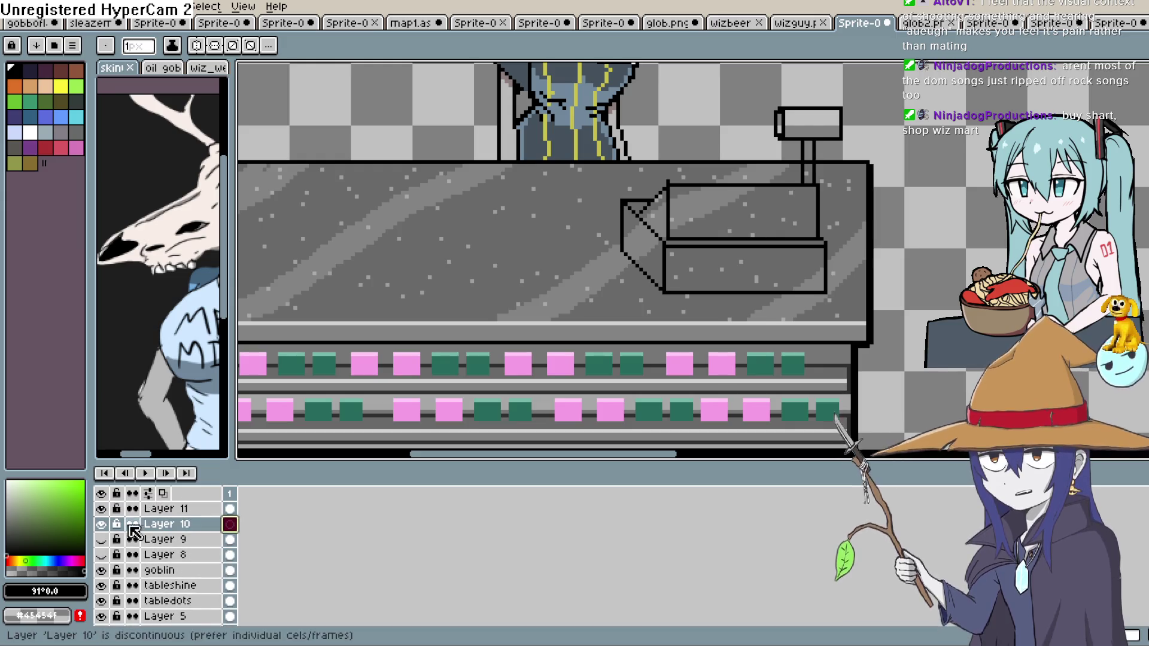
Select Layer 11 and move the cash register up and right on the counter.
click(230, 509)
key(shift+c)
scroll(237, 507, down, 1)
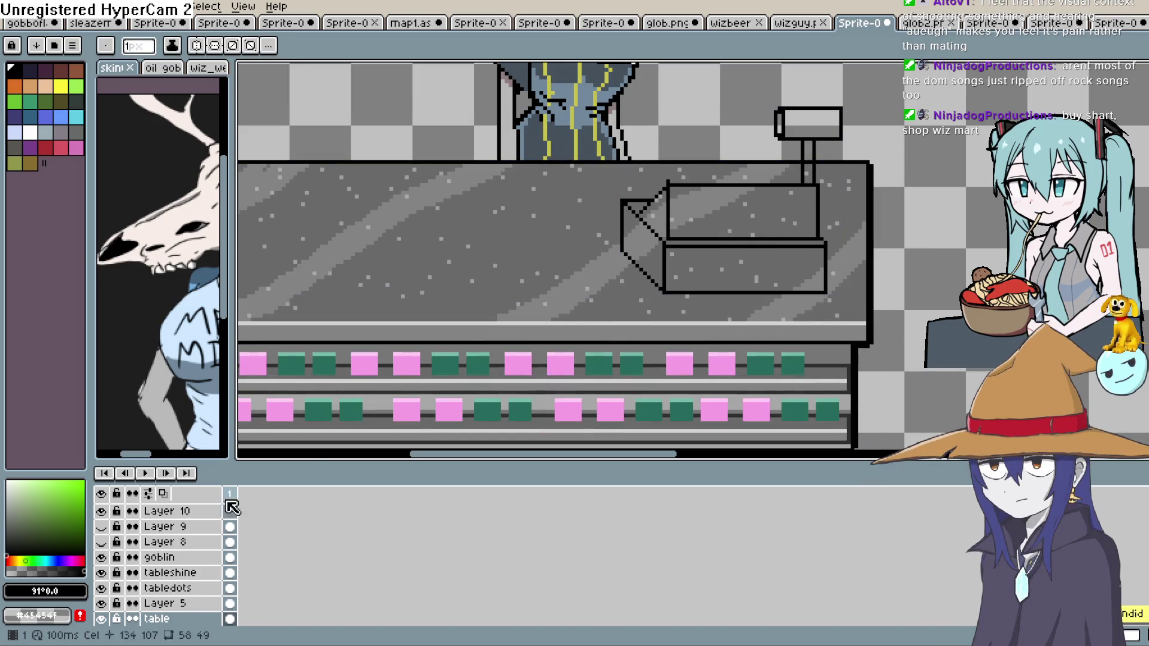
click(233, 509)
scroll(159, 577, up, 1)
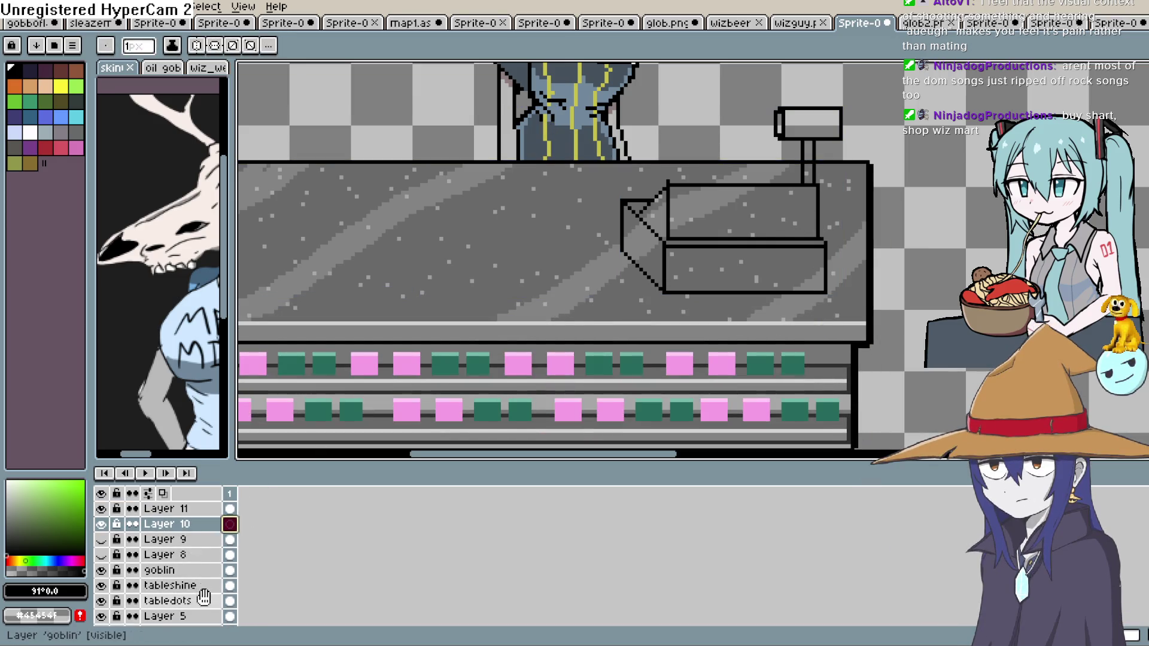
click(191, 510)
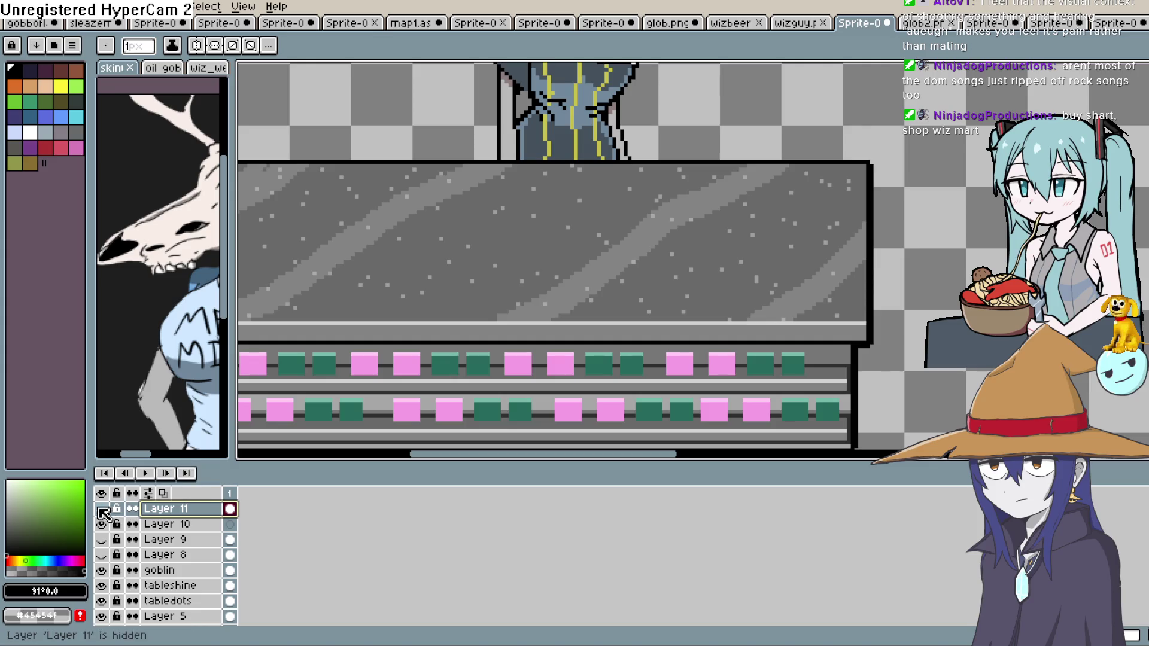
click(101, 509)
key(v)
mouse_move(802, 252)
mouse_down()
mouse_move(840, 218)
mouse_move(830, 244)
mouse_up()
Reframe the view on the clerk and register, and toggle the tableshine layer.
key(h)
drag(910, 218, 896, 265)
key(b)
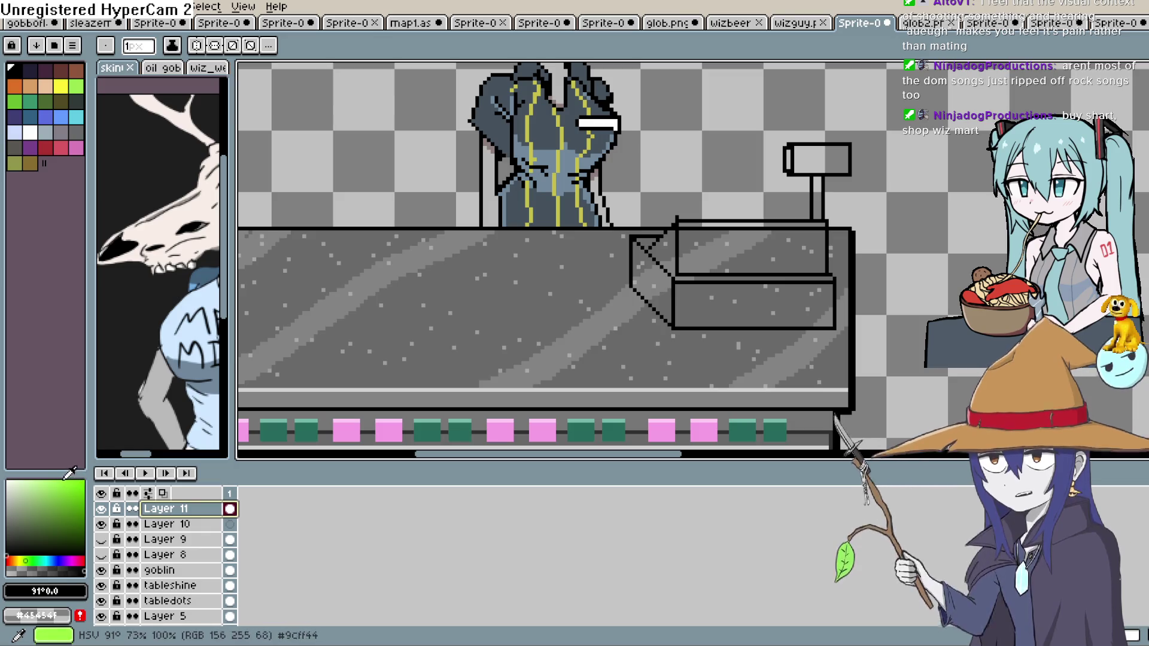
key(z)
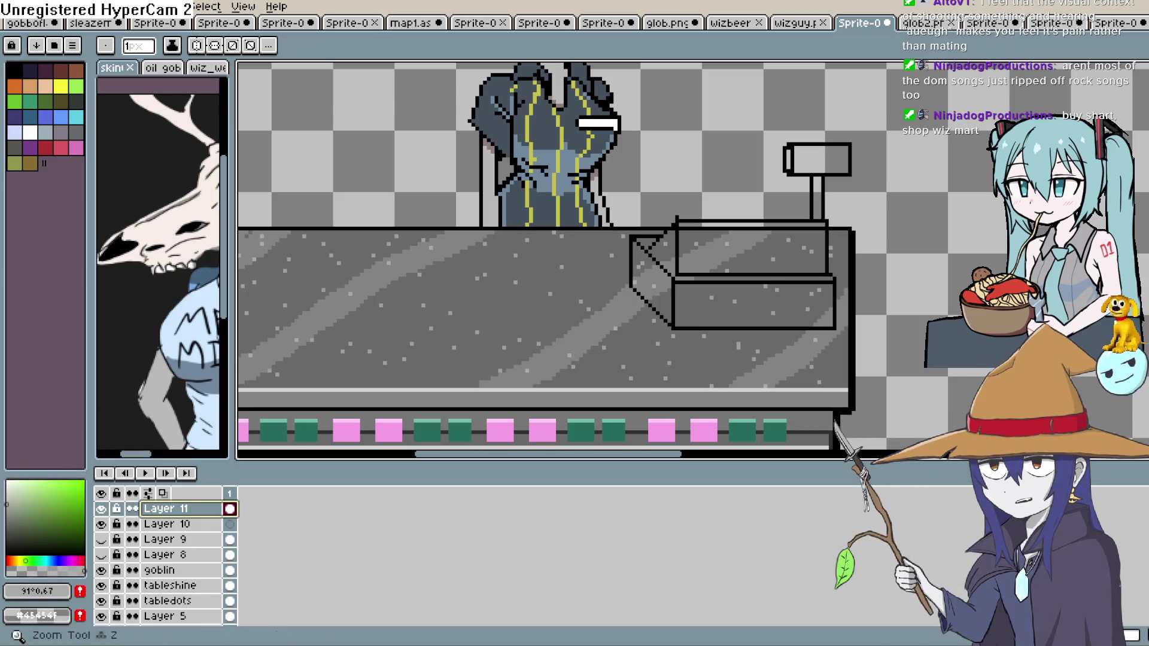
key(g)
scroll(173, 552, down, 1)
scroll(173, 551, down, 2)
double_click(111, 537)
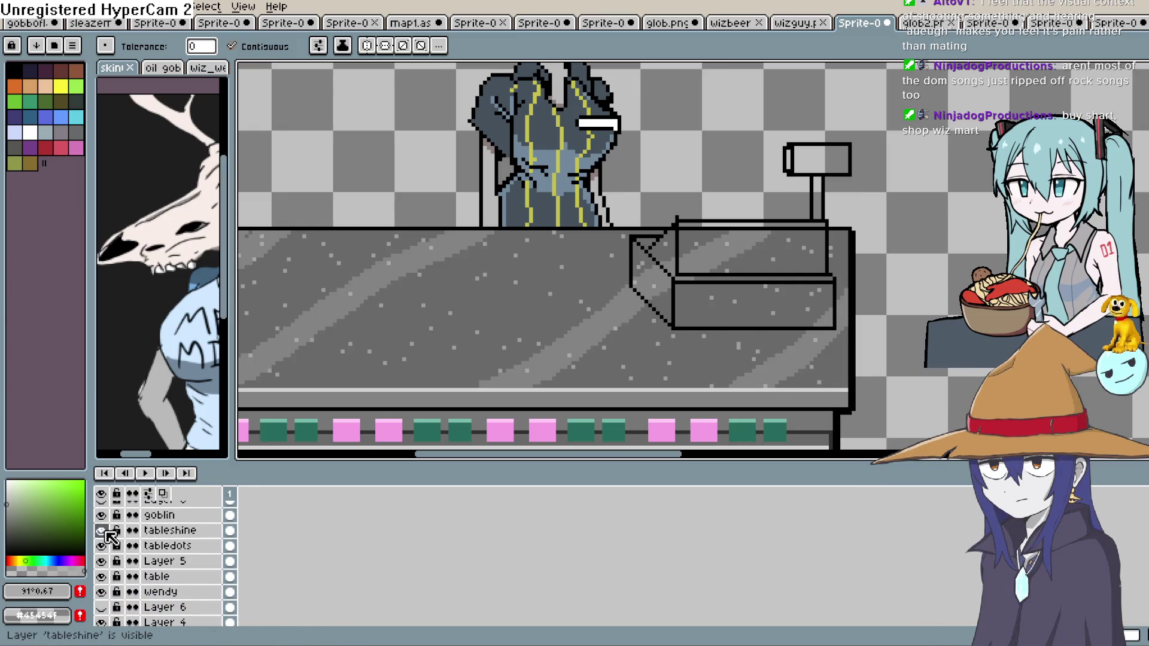
Hide the tableshine layer and fill the register's boxes and left face lighter grey.
click(106, 532)
click(736, 251)
click(733, 225)
click(682, 286)
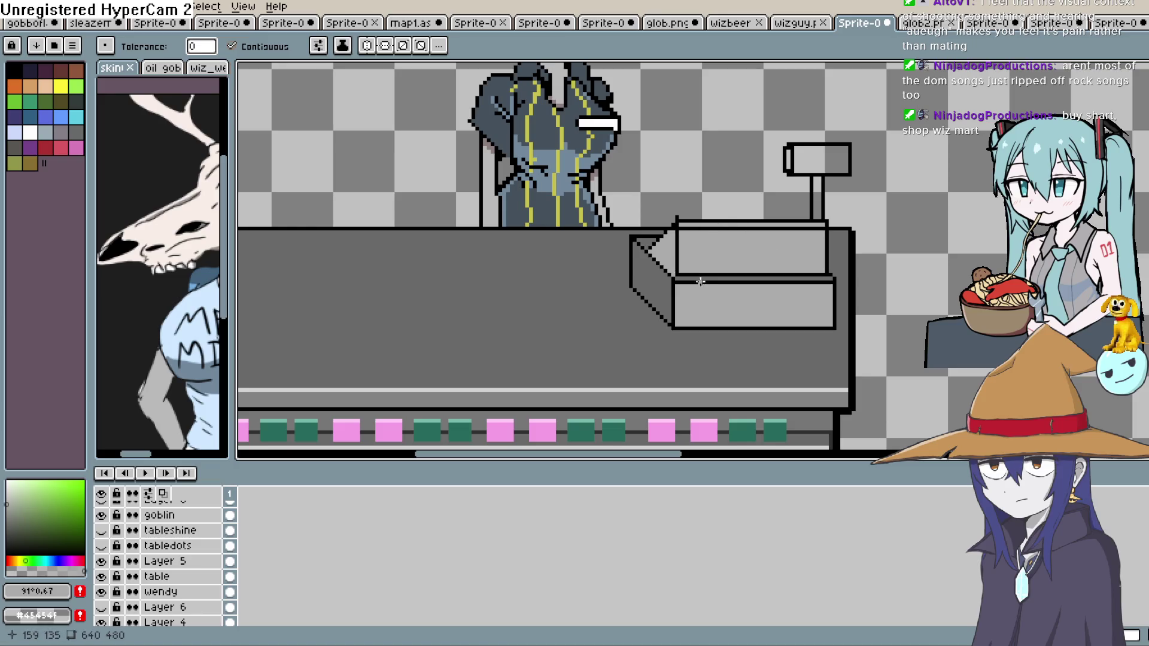
click(666, 277)
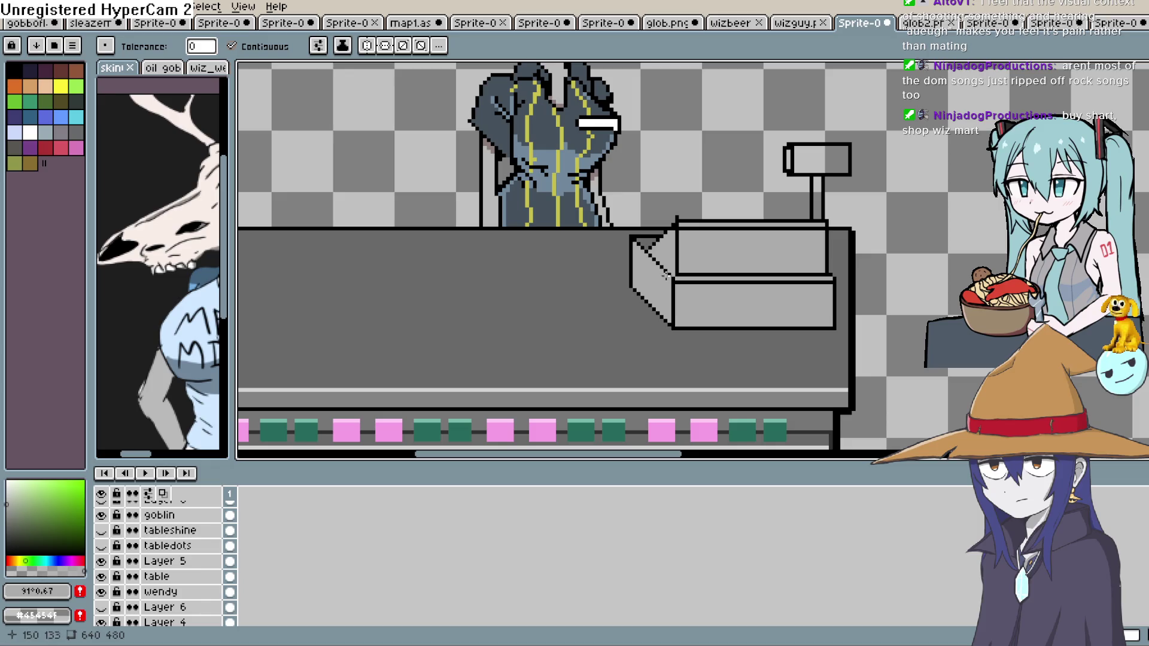
Zoom out and back in to view the whole grey register on the counter.
key(b)
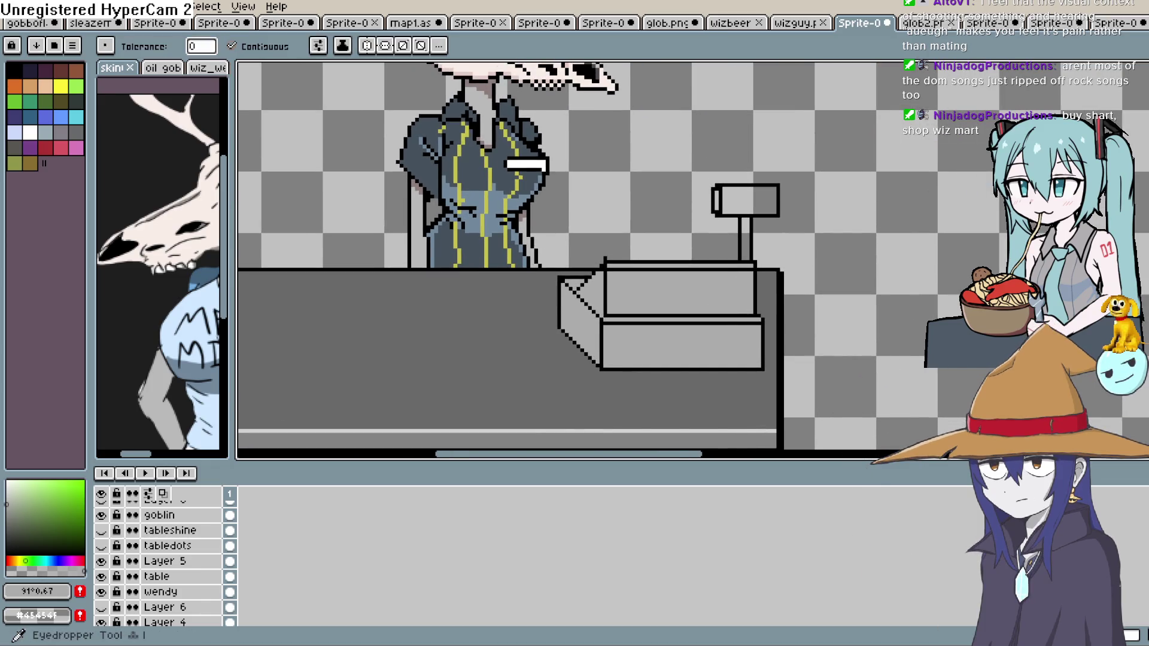
scroll(908, 169, up, 1)
scroll(609, 288, up, 1)
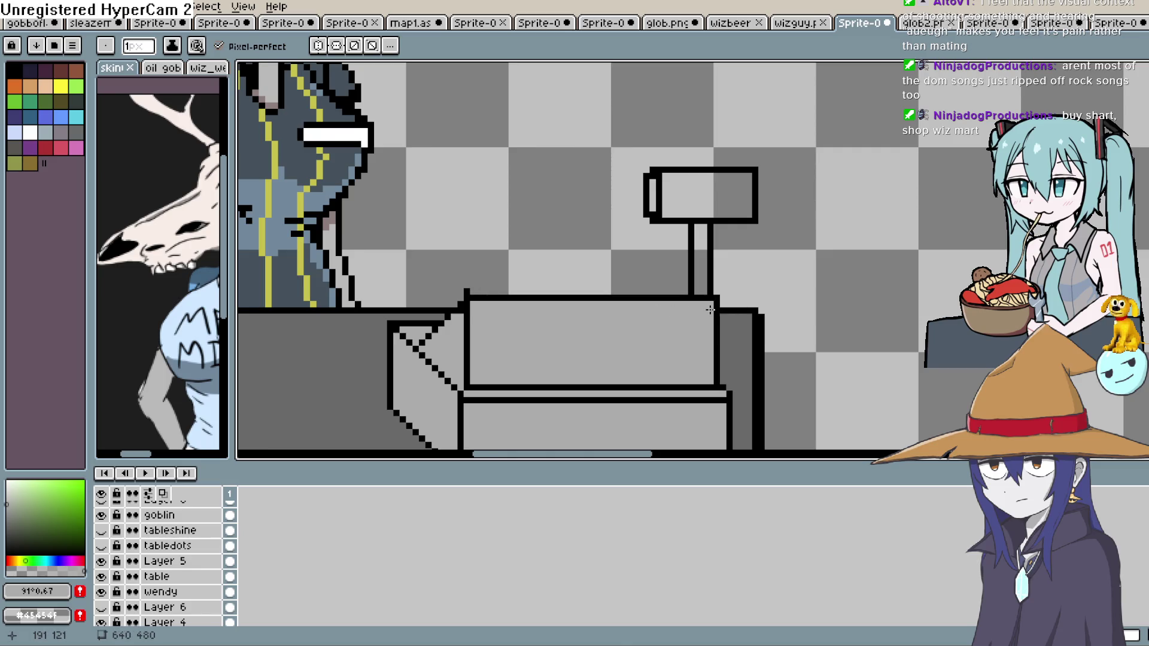
scroll(708, 310, down, 5)
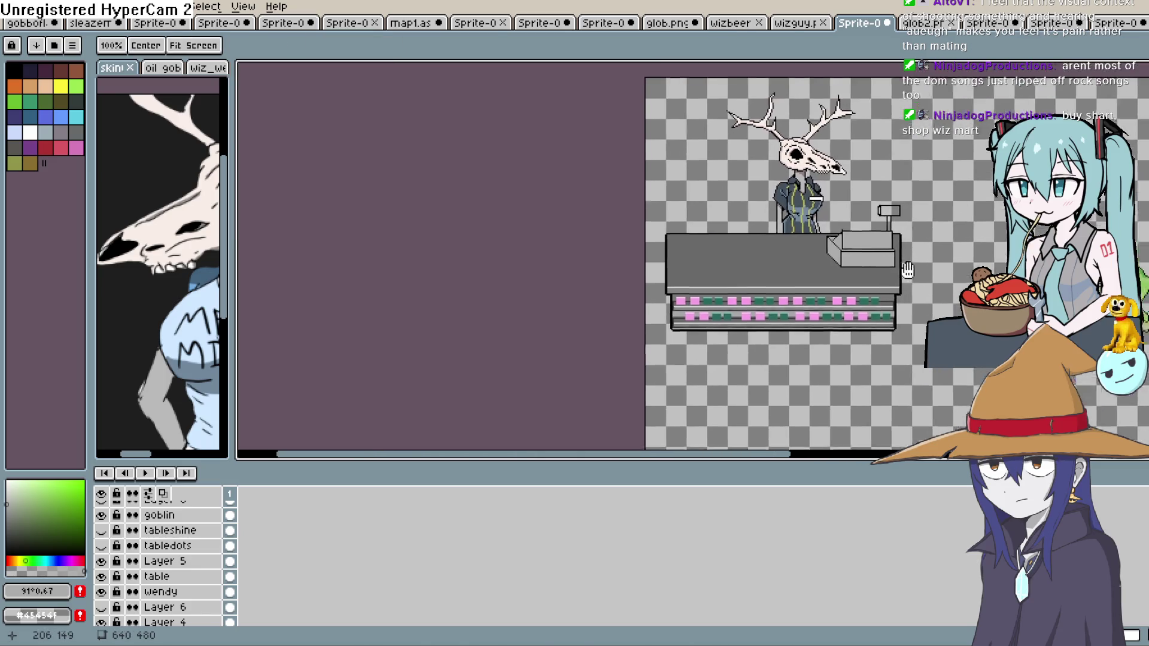
scroll(754, 263, up, 4)
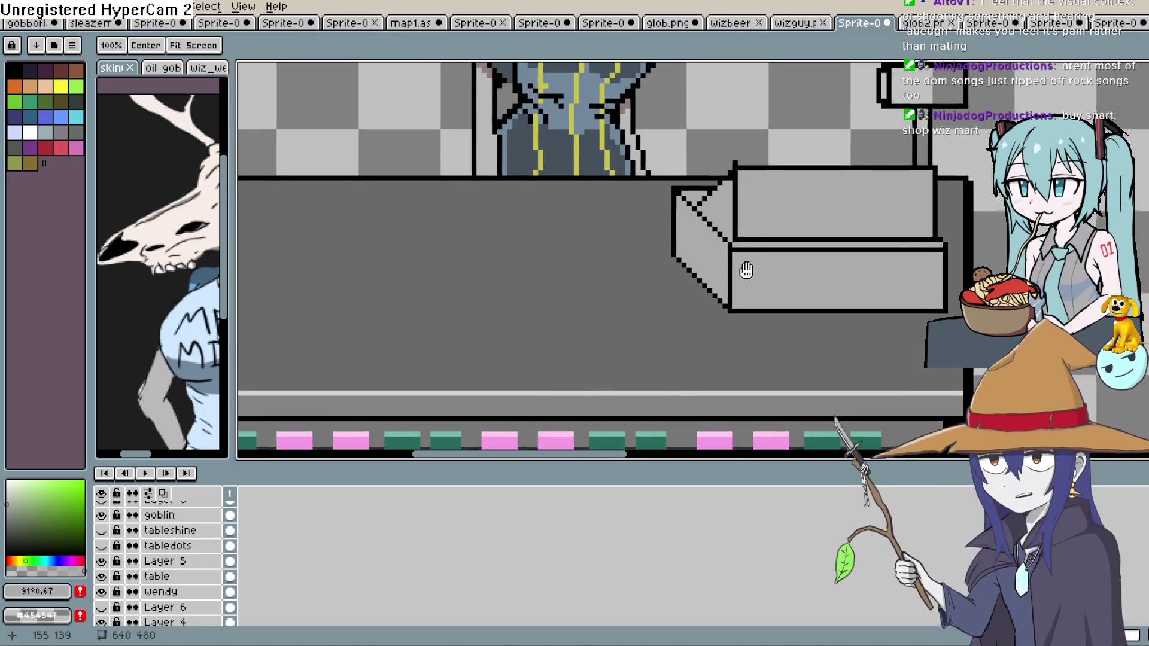
scroll(726, 295, down, 2)
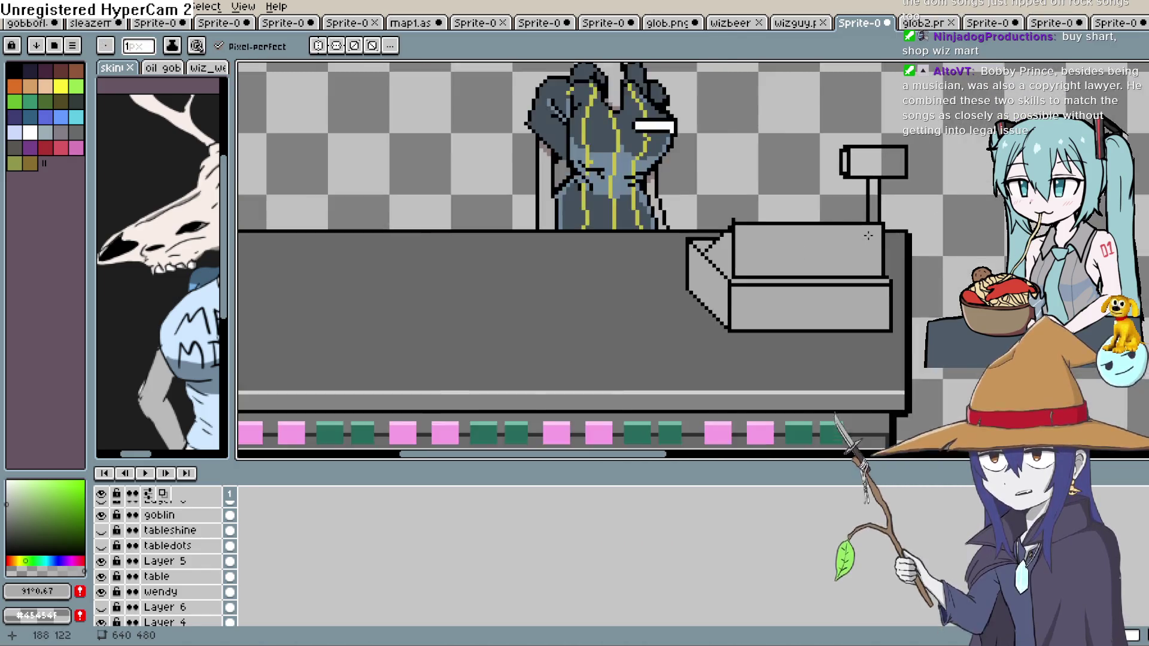
scroll(868, 235, down, 3)
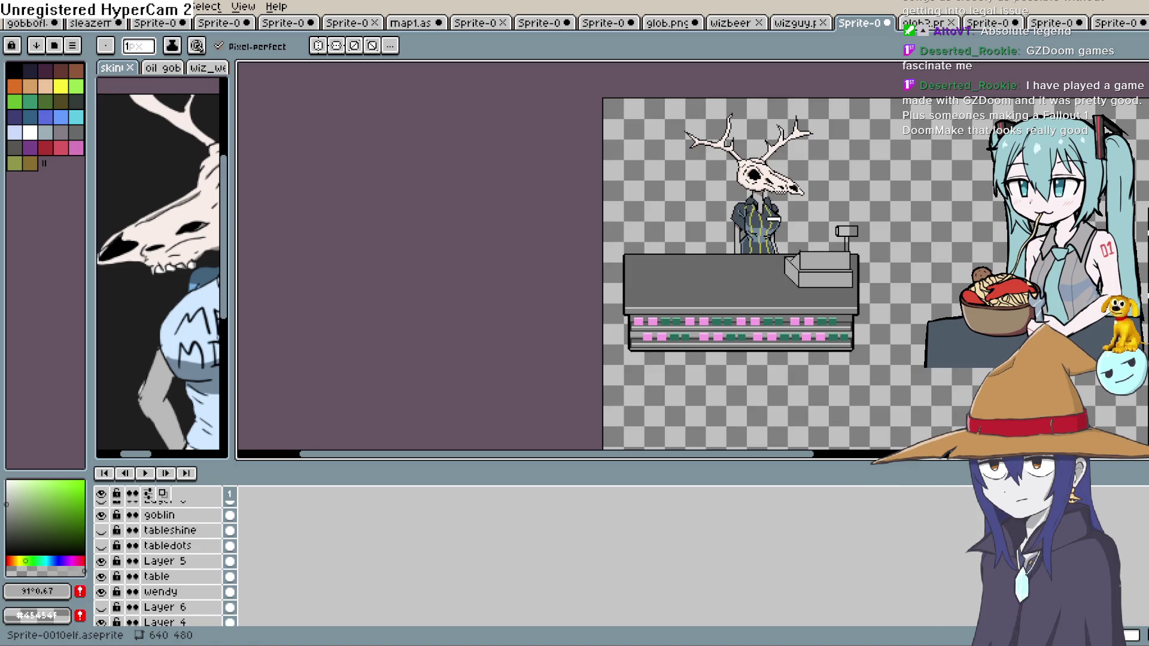
Fill the register's display screen with dark grey using the Paint Bucket.
drag(6, 505, 6, 542)
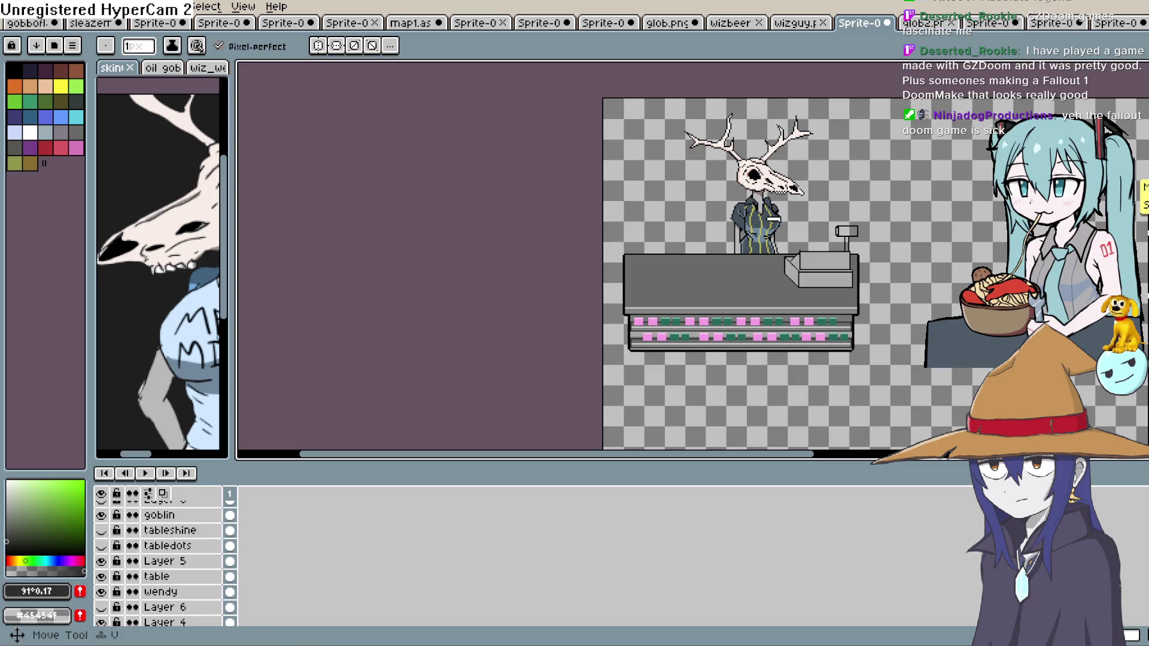
key(g)
scroll(748, 326, up, 2)
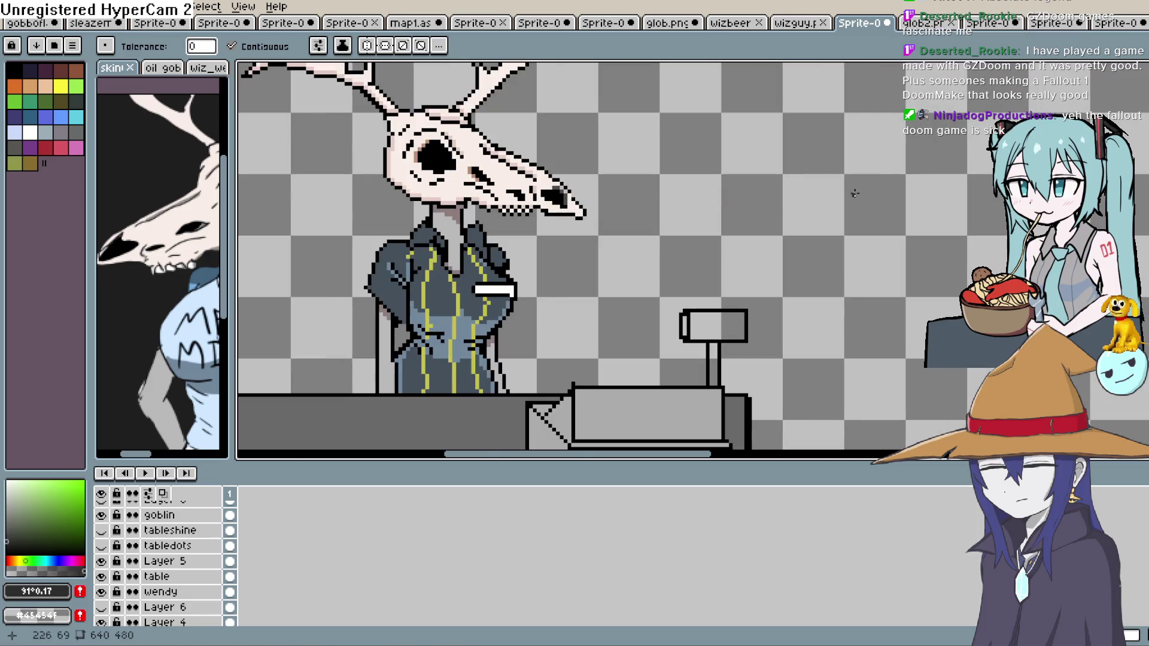
click(717, 316)
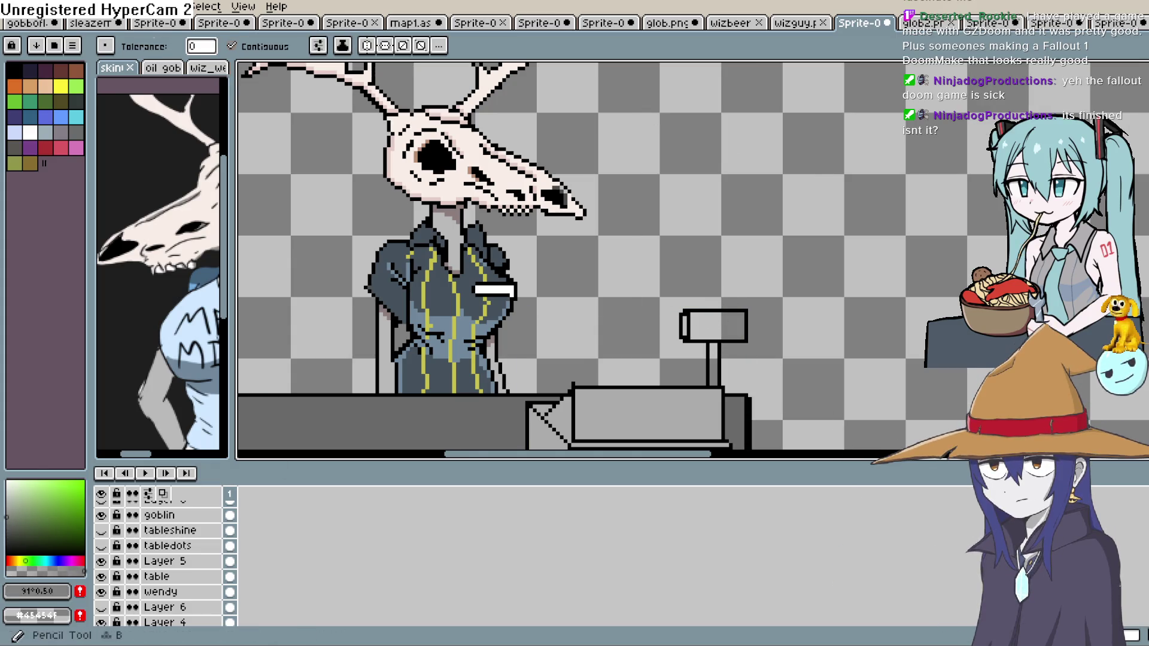
key(b)
scroll(774, 275, up, 1)
mouse_move(611, 230)
mouse_down()
mouse_move(611, 265)
mouse_move(694, 268)
mouse_move(687, 232)
mouse_up()
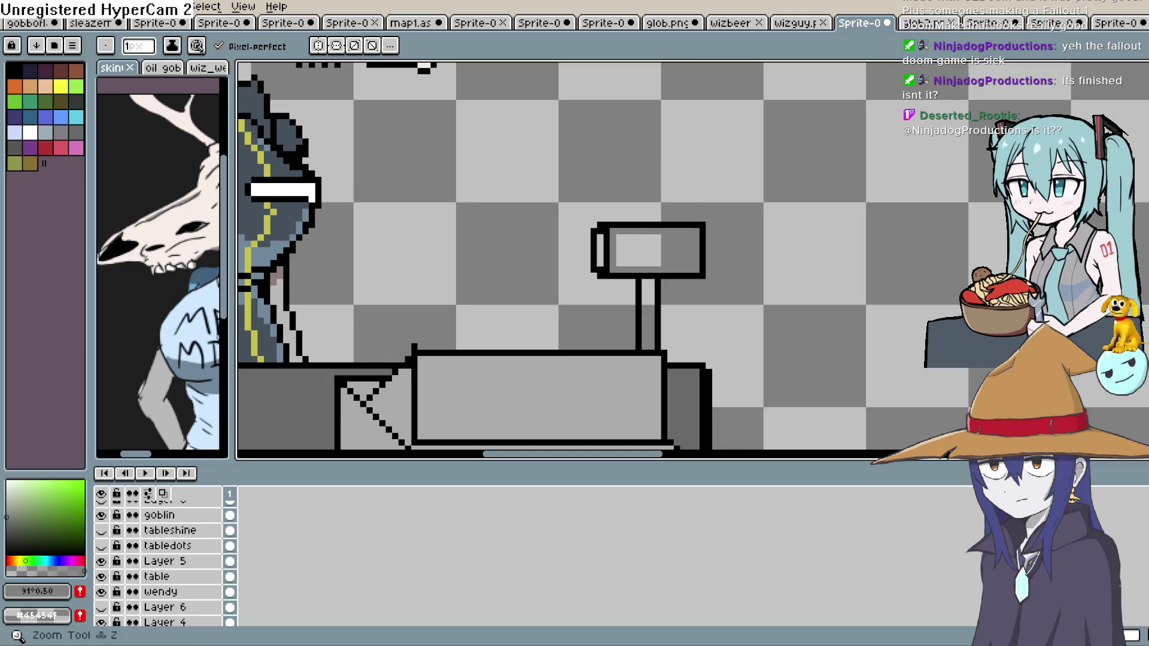
key(g)
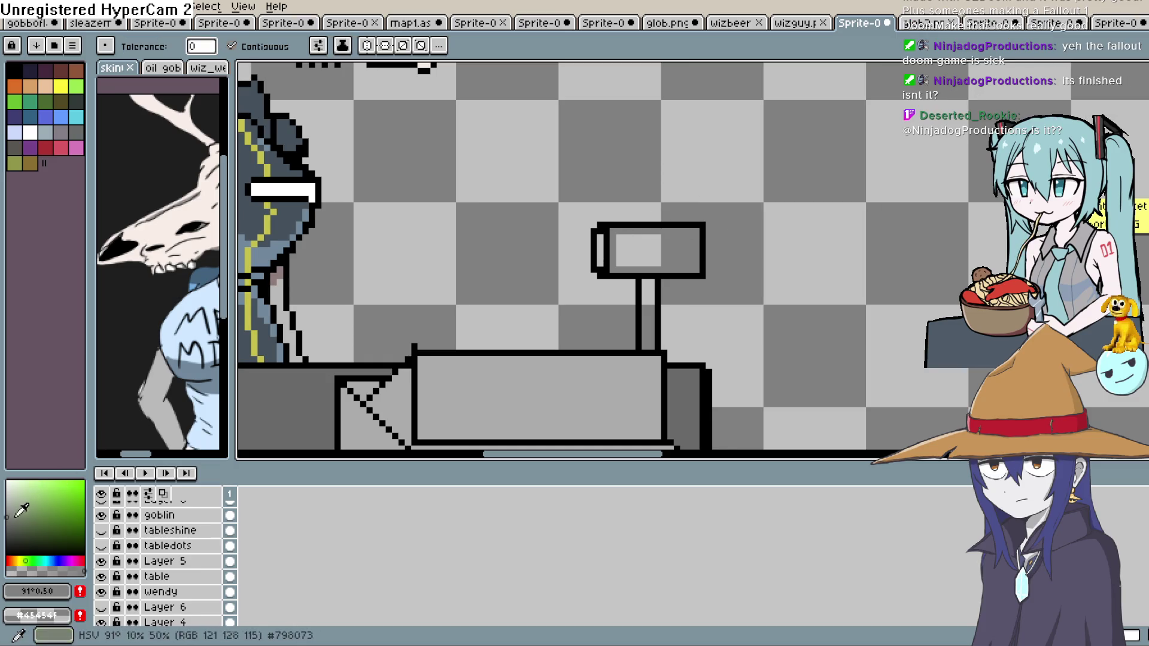
click(6, 543)
click(626, 242)
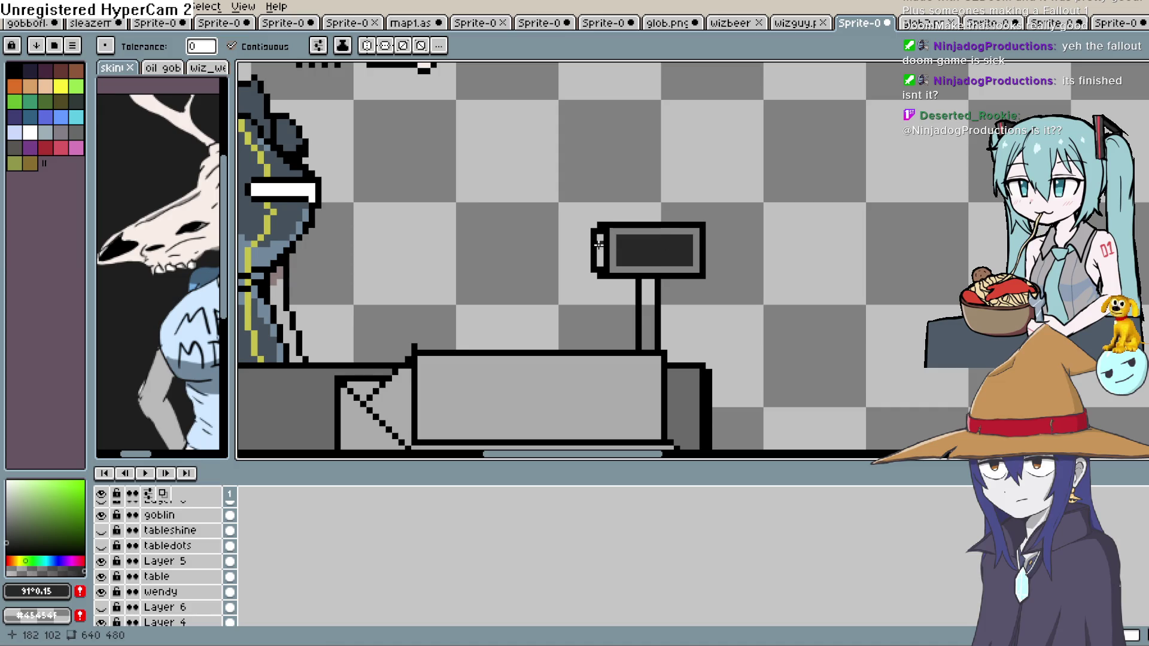
Pencil a light grey column along the display's left edge, then sample black from the outline.
click(7, 546)
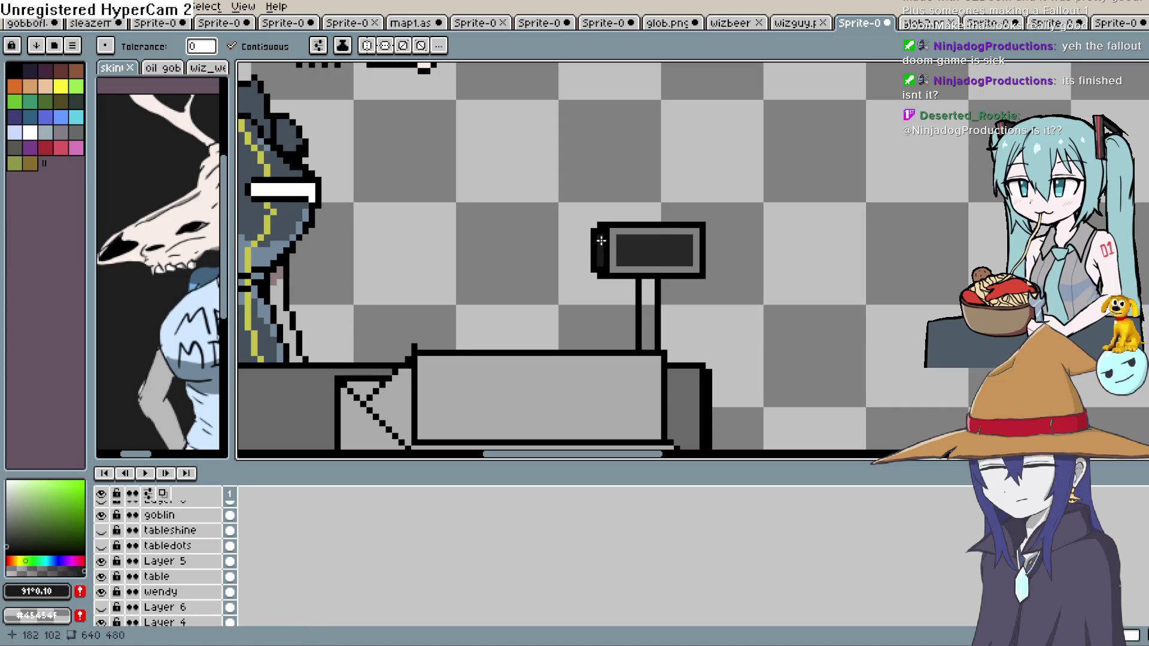
key(b)
click(7, 517)
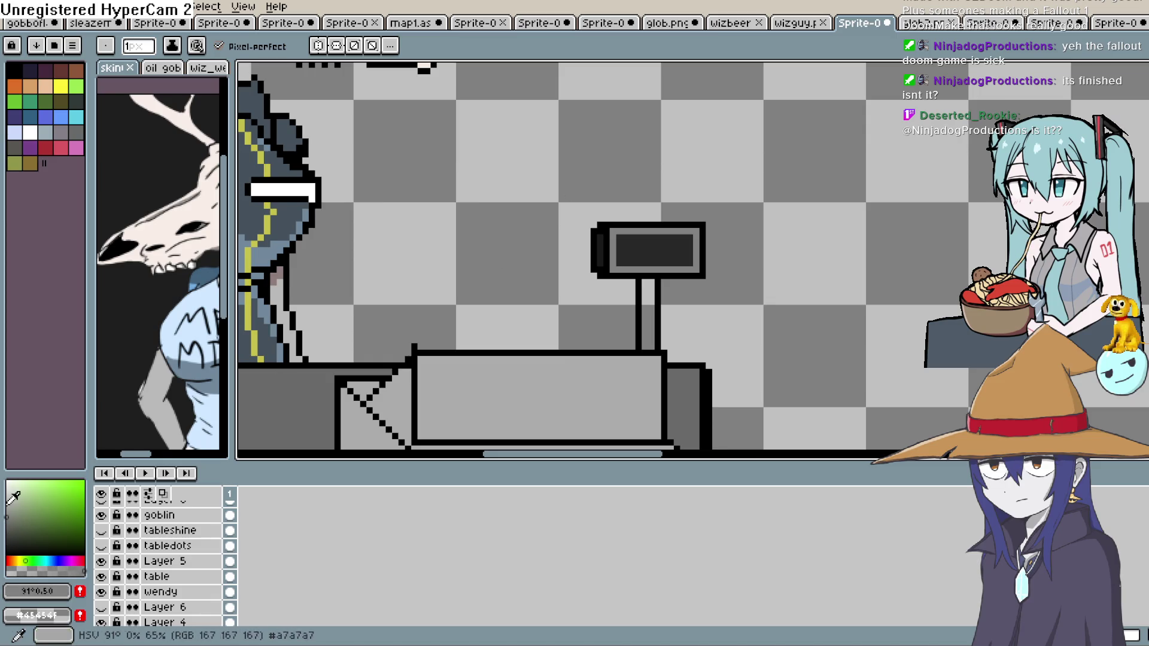
drag(600, 225, 598, 274)
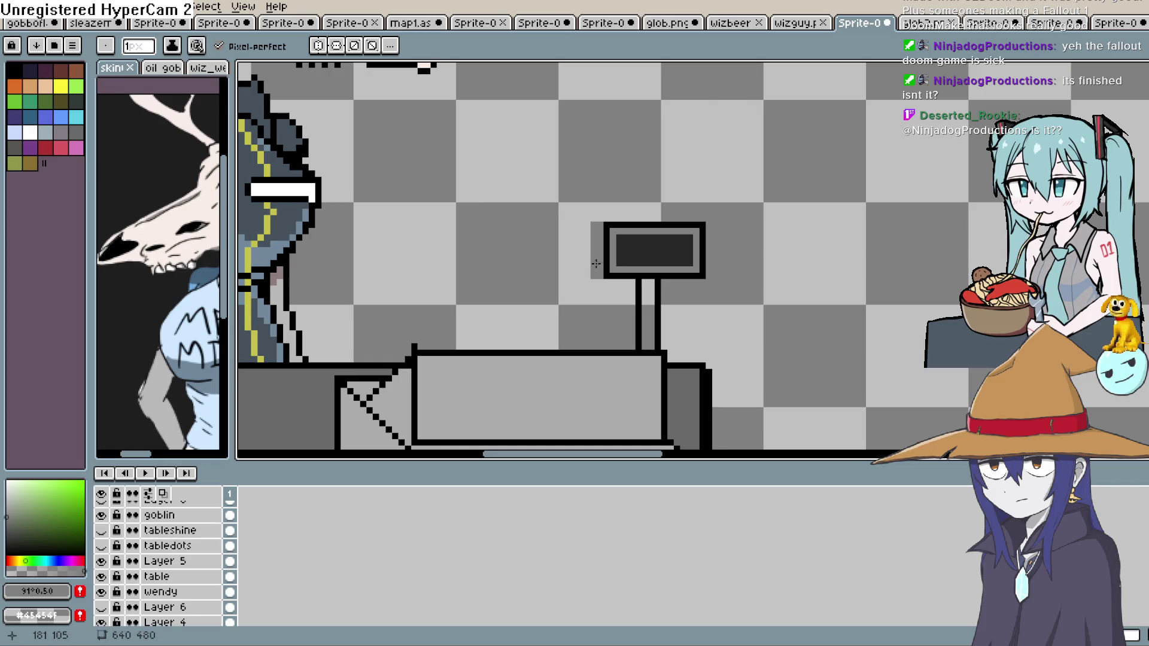
key(i)
click(607, 228)
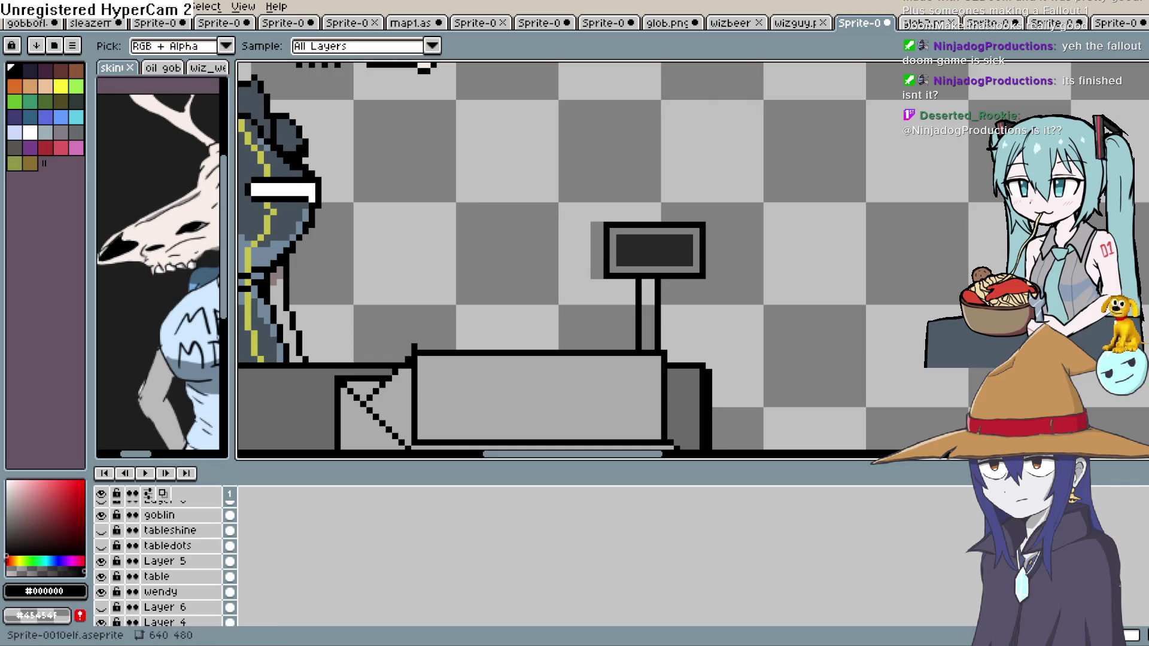
Set the colour to transparent and erase stray pixels around the register display's outline.
key(b)
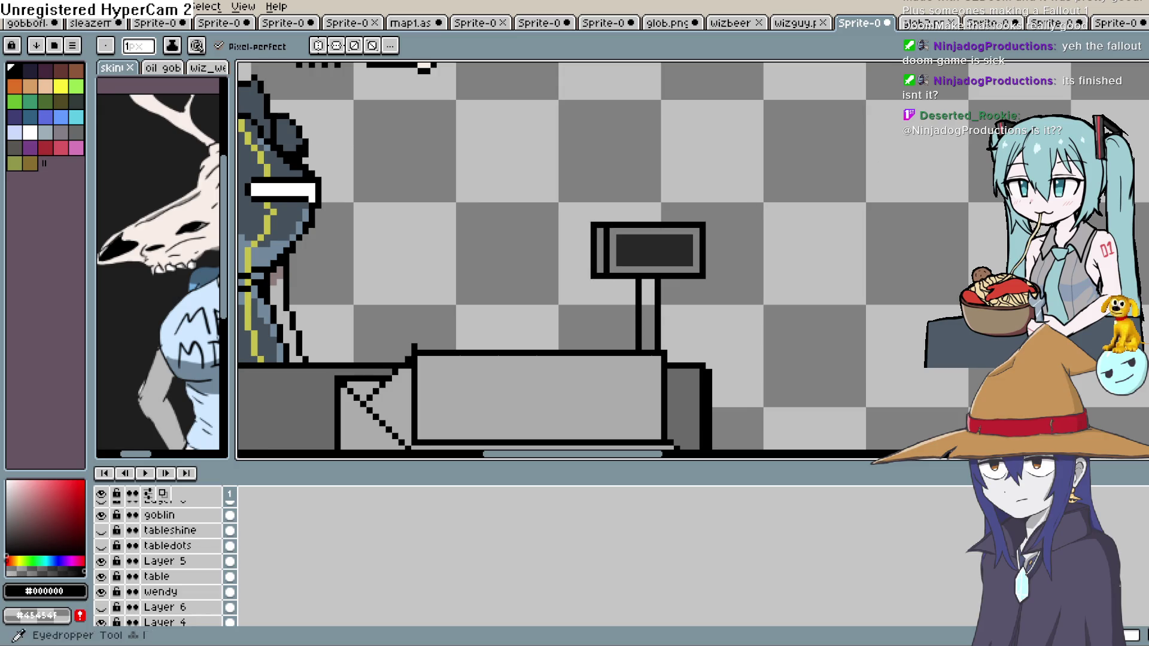
click(617, 229)
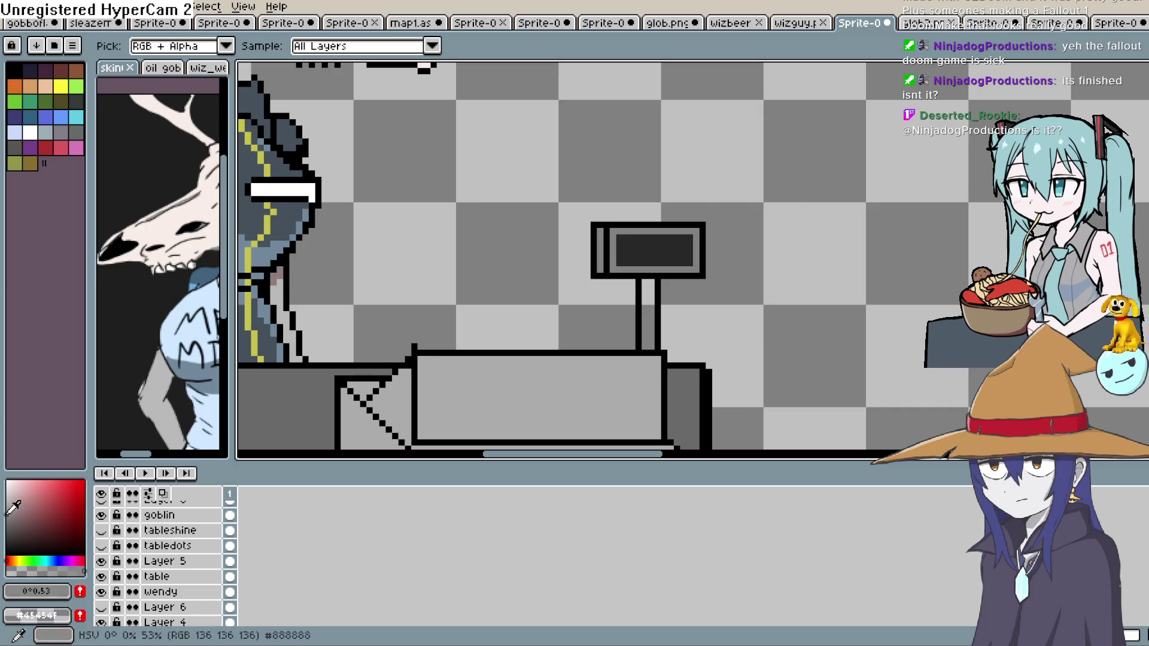
scroll(576, 240, up, 1)
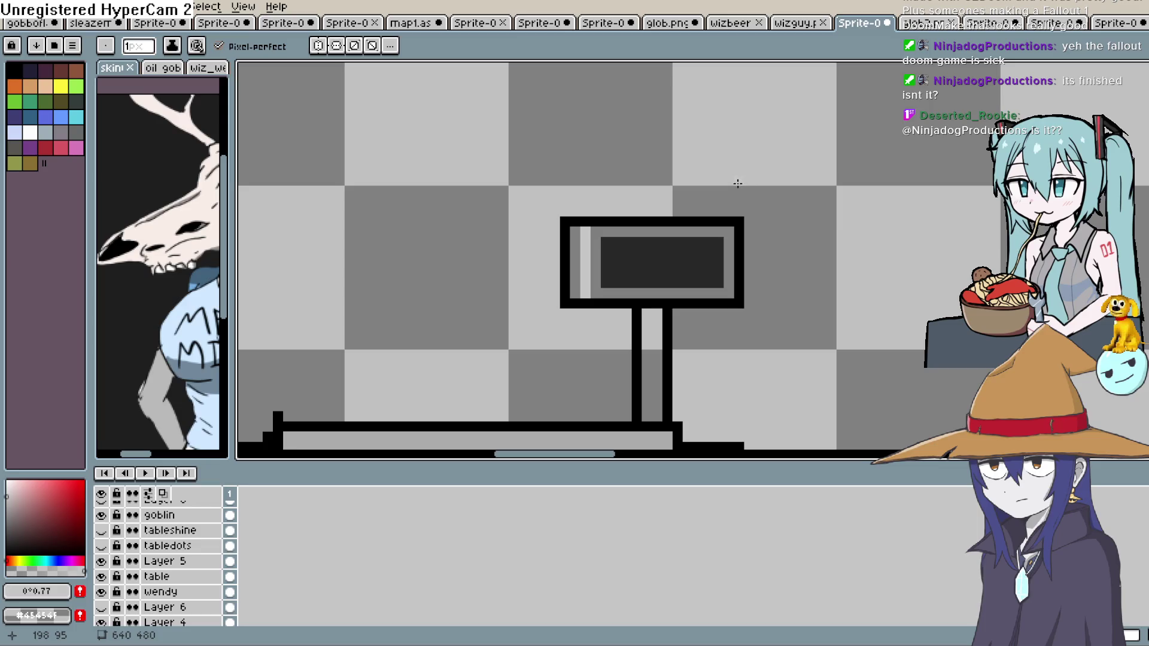
scroll(748, 272, right, 1)
key(e)
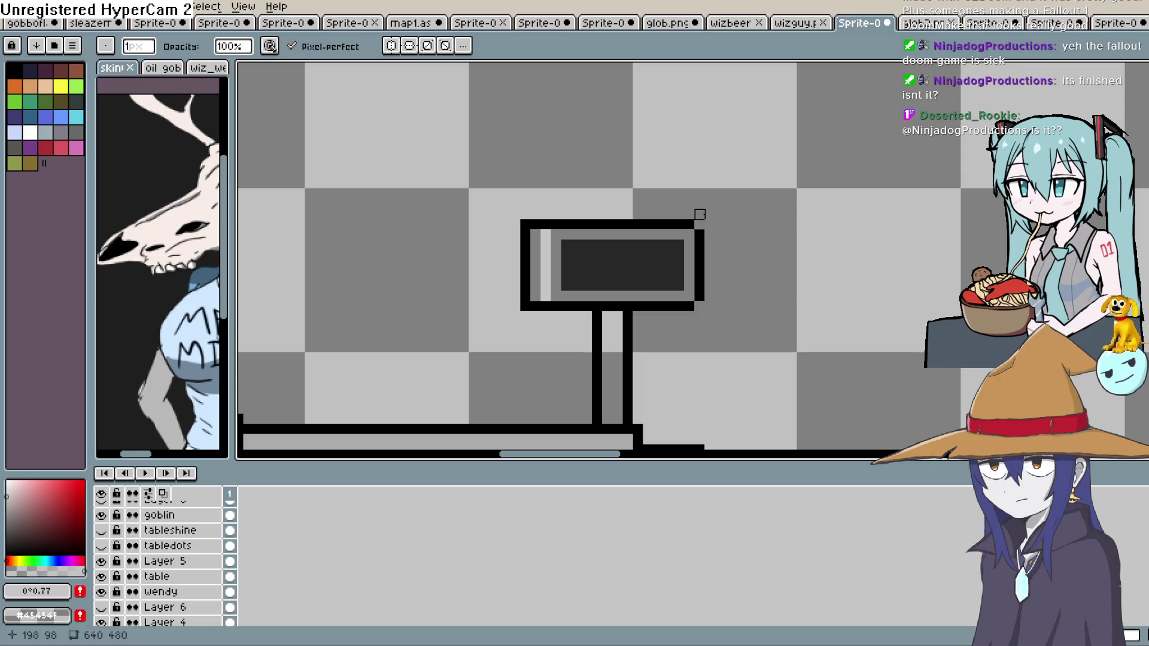
scroll(525, 276, down, 5)
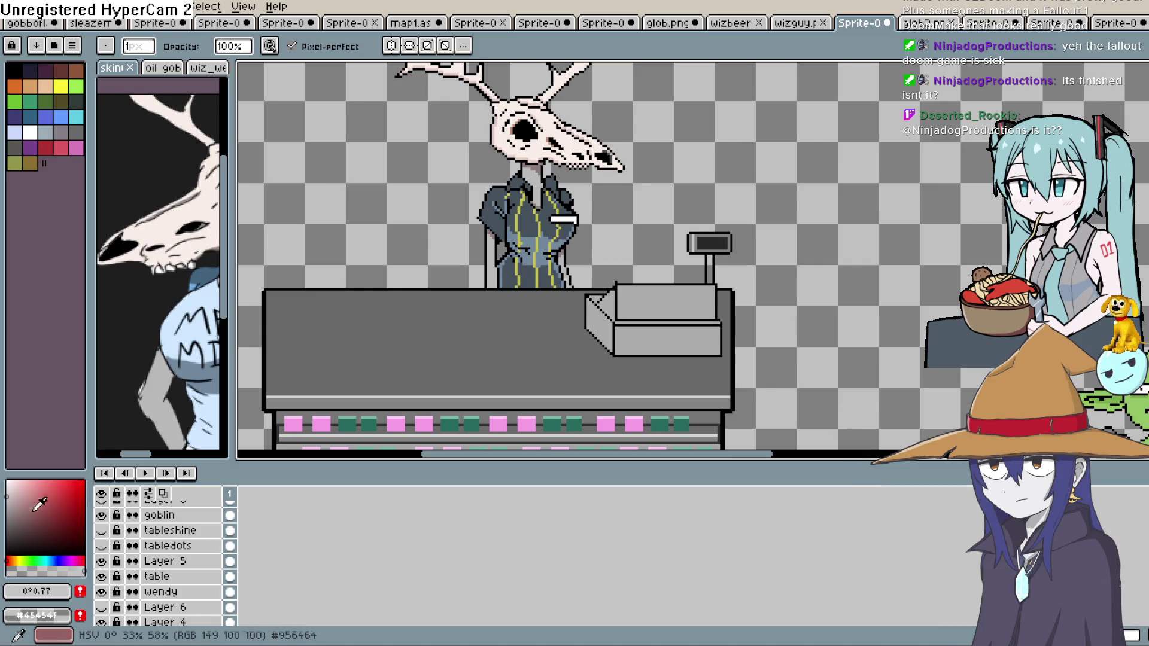
Sample the register's light grey and zoom in, centring the view on the register's pole.
key(i)
click(696, 293)
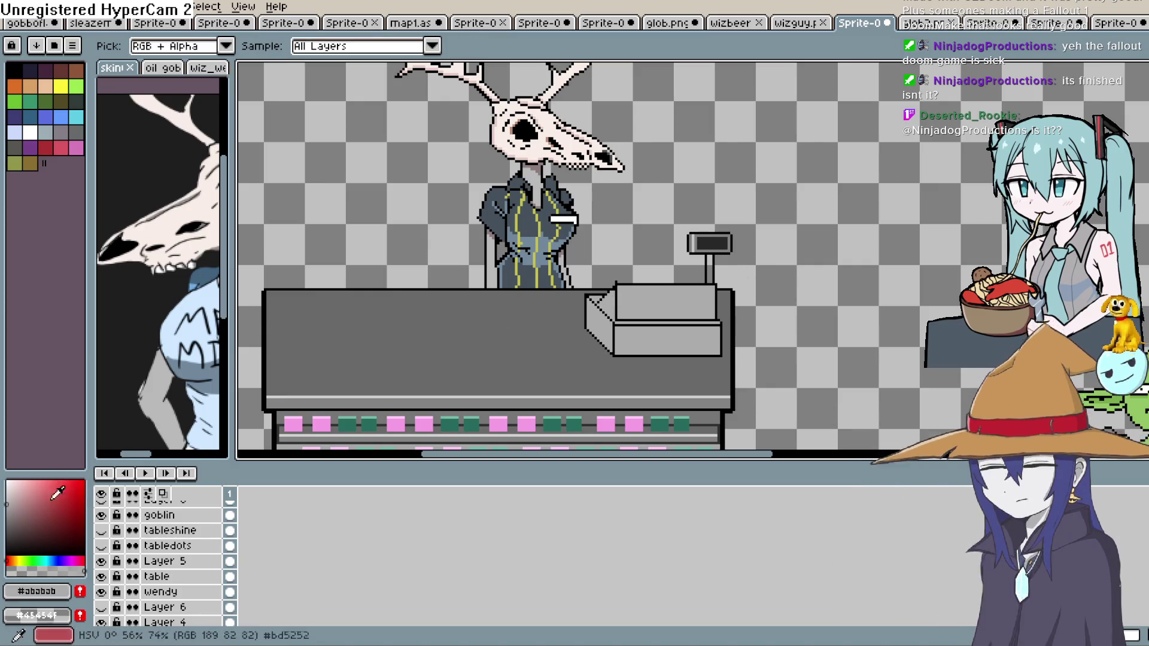
key(g)
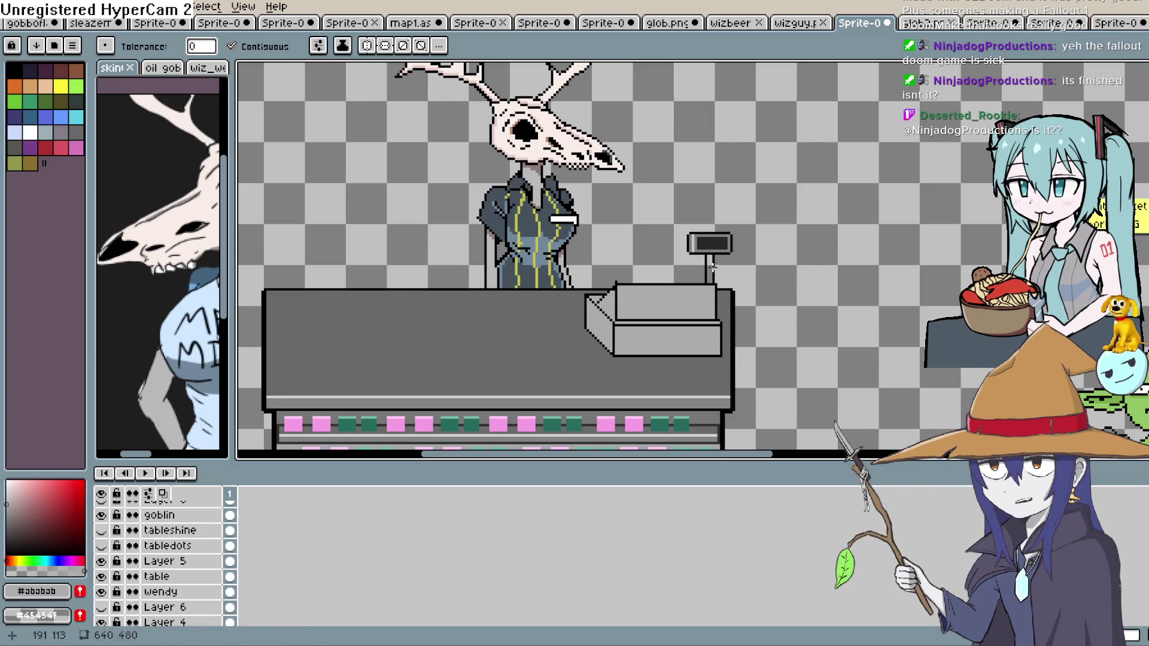
key(z)
click(727, 255)
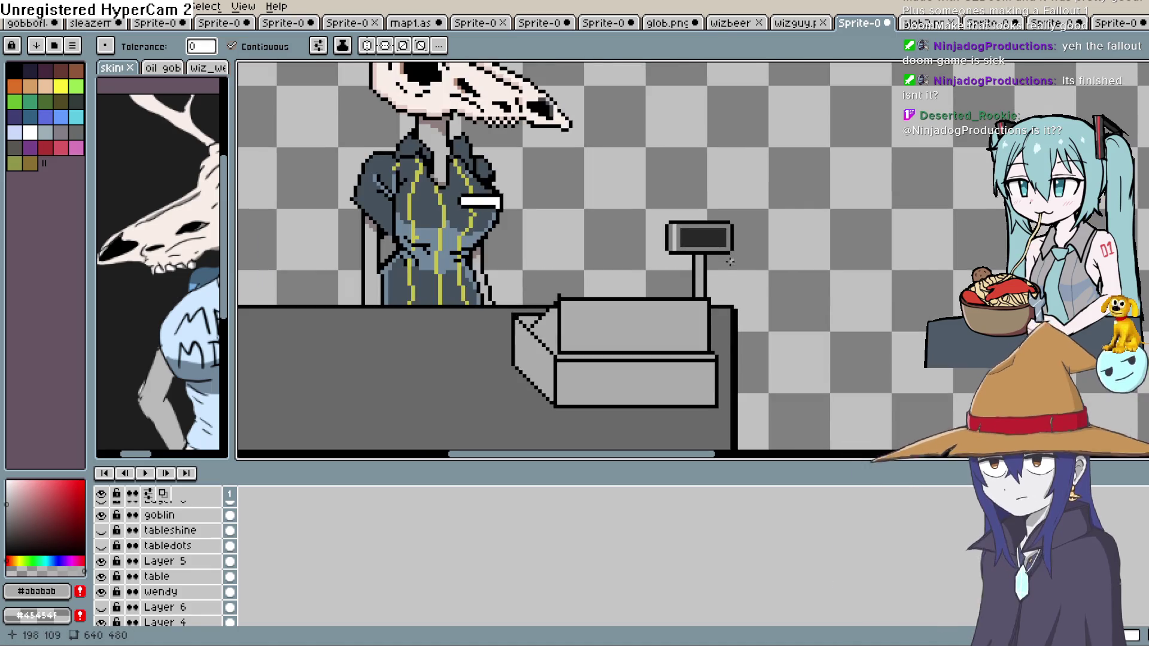
key(e)
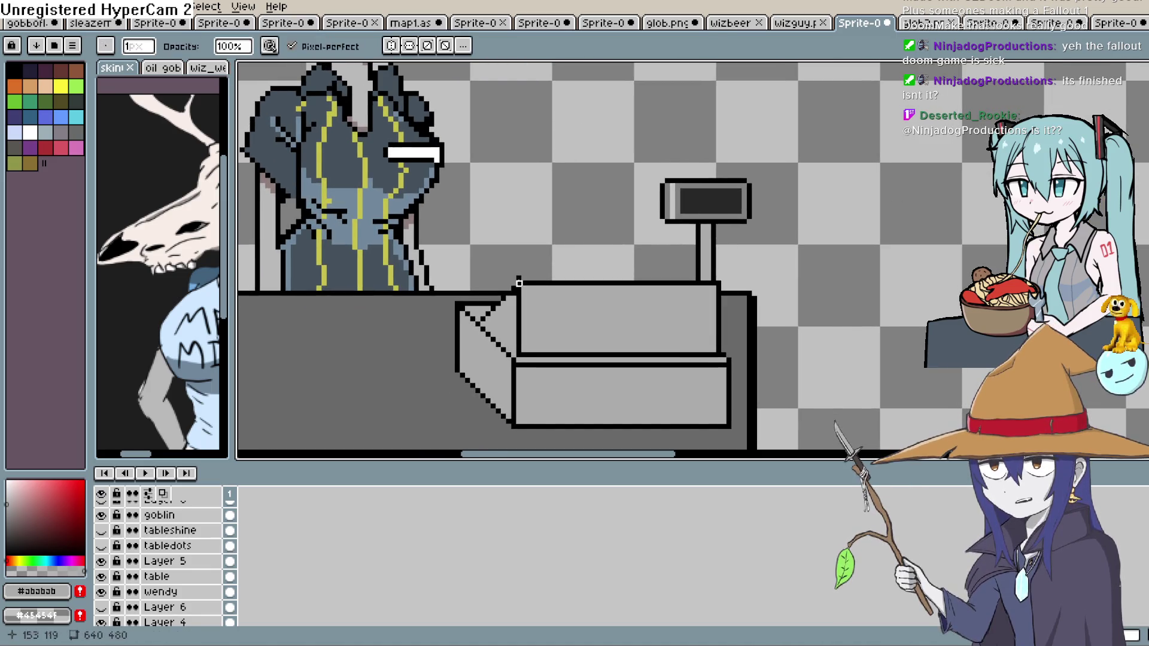
mouse_move(726, 274)
mouse_down()
mouse_move(736, 249)
mouse_move(726, 290)
mouse_move(708, 299)
mouse_move(731, 274)
mouse_move(722, 292)
mouse_move(716, 285)
mouse_up()
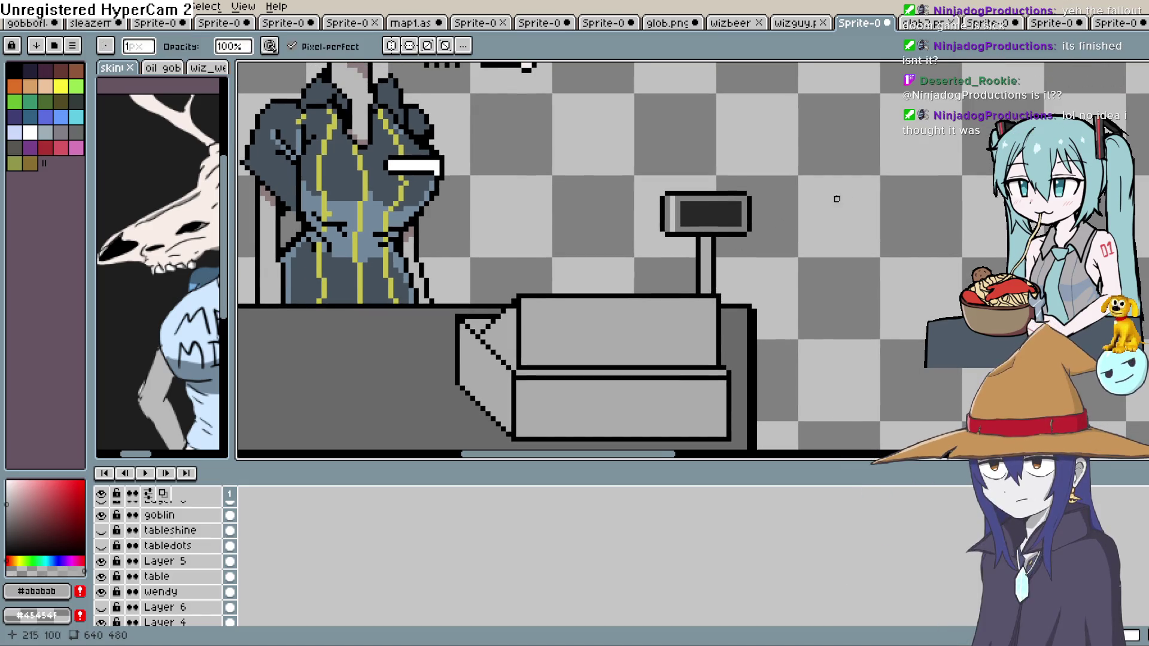
drag(688, 306, 713, 252)
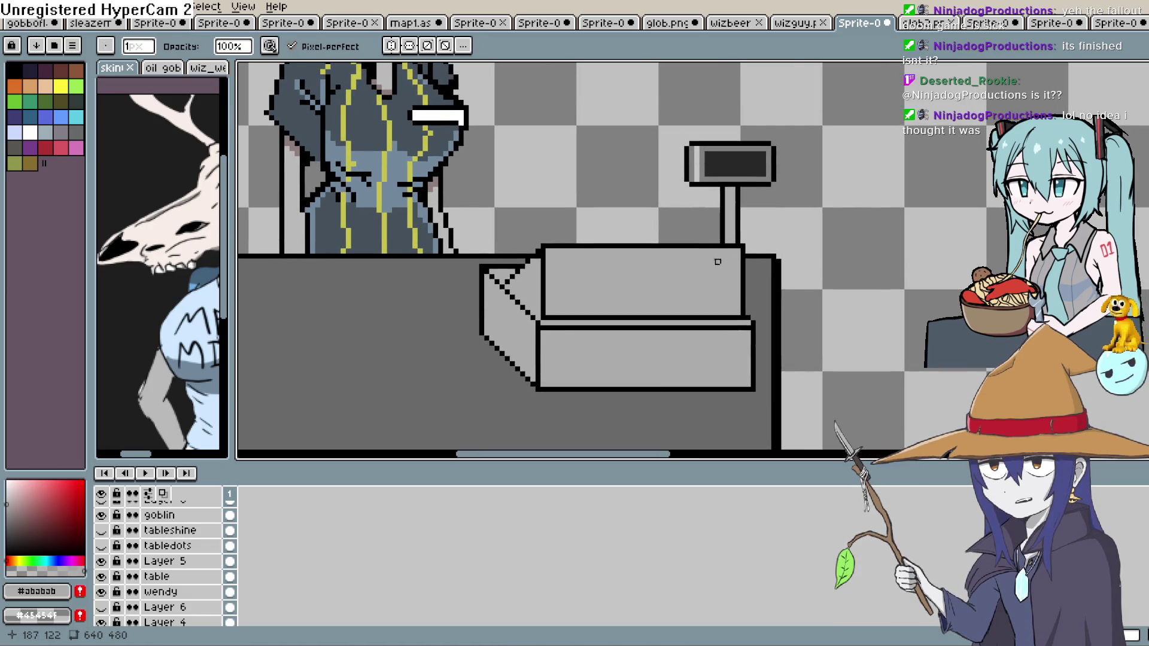
scroll(717, 261, down, 1)
drag(721, 266, 700, 297)
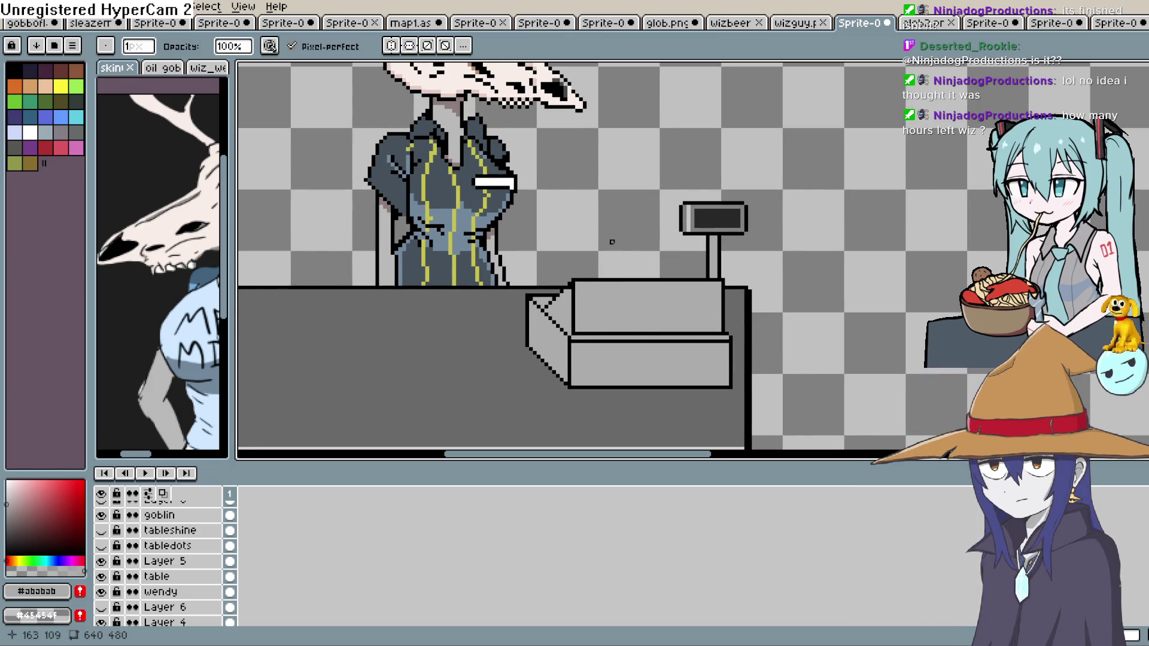
key(e)
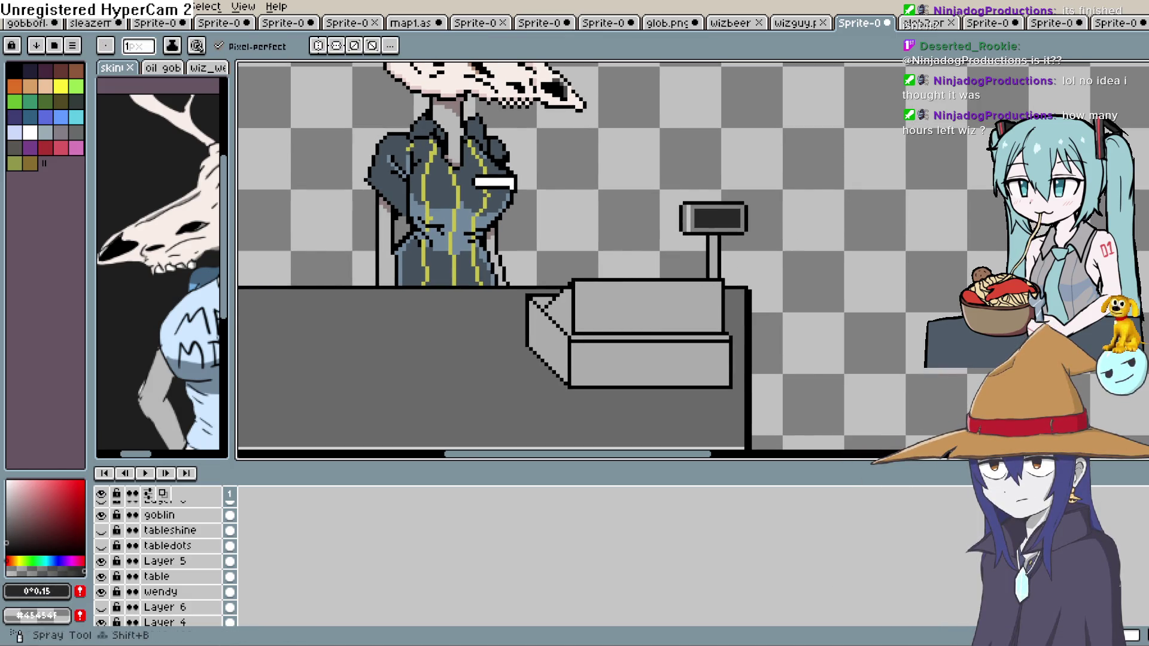
scroll(760, 202, up, 2)
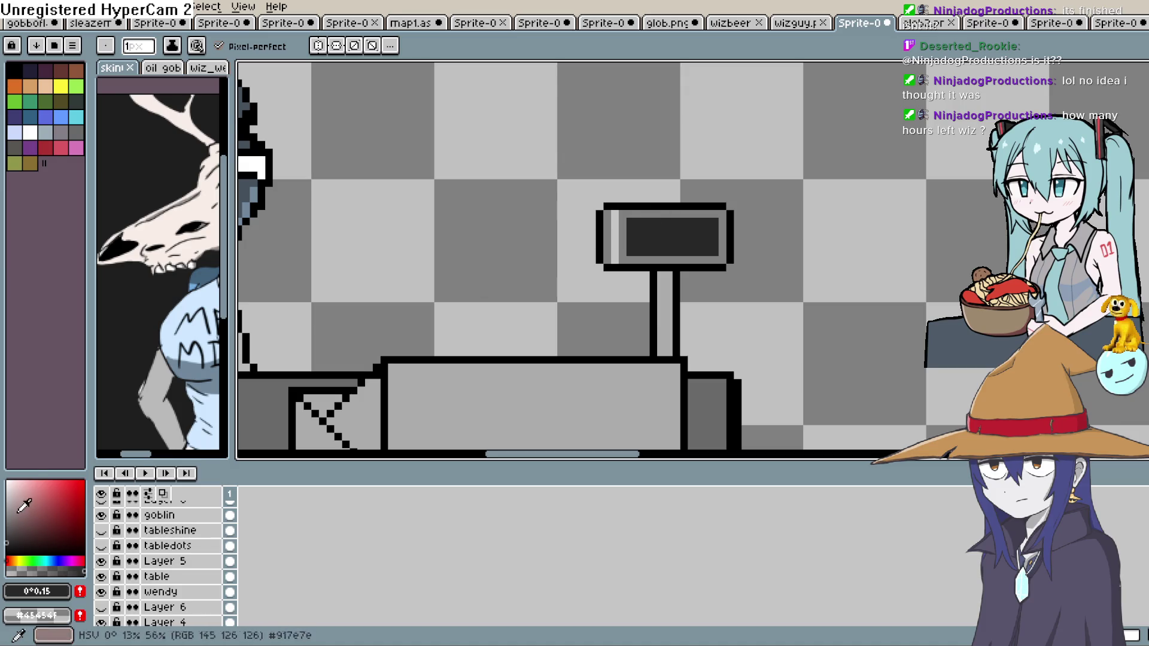
Draw a green 5 on the register's display, then pan across the shop scene.
click(14, 102)
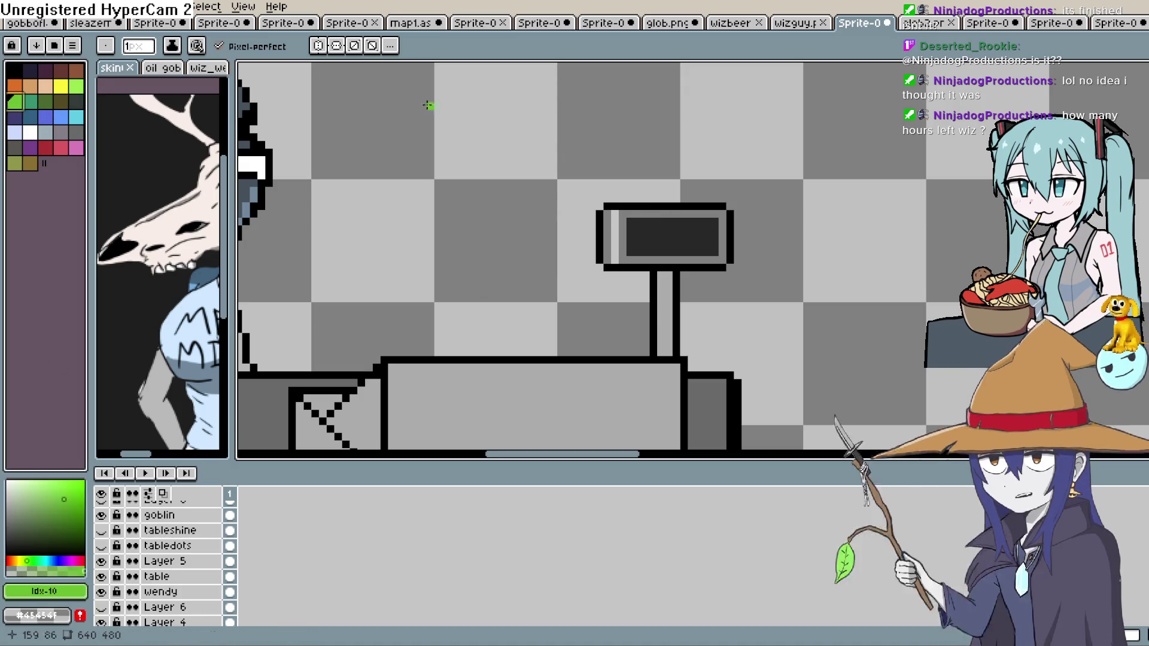
mouse_move(641, 225)
mouse_down()
mouse_move(655, 222)
mouse_move(655, 246)
mouse_move(645, 249)
mouse_up()
click(637, 230)
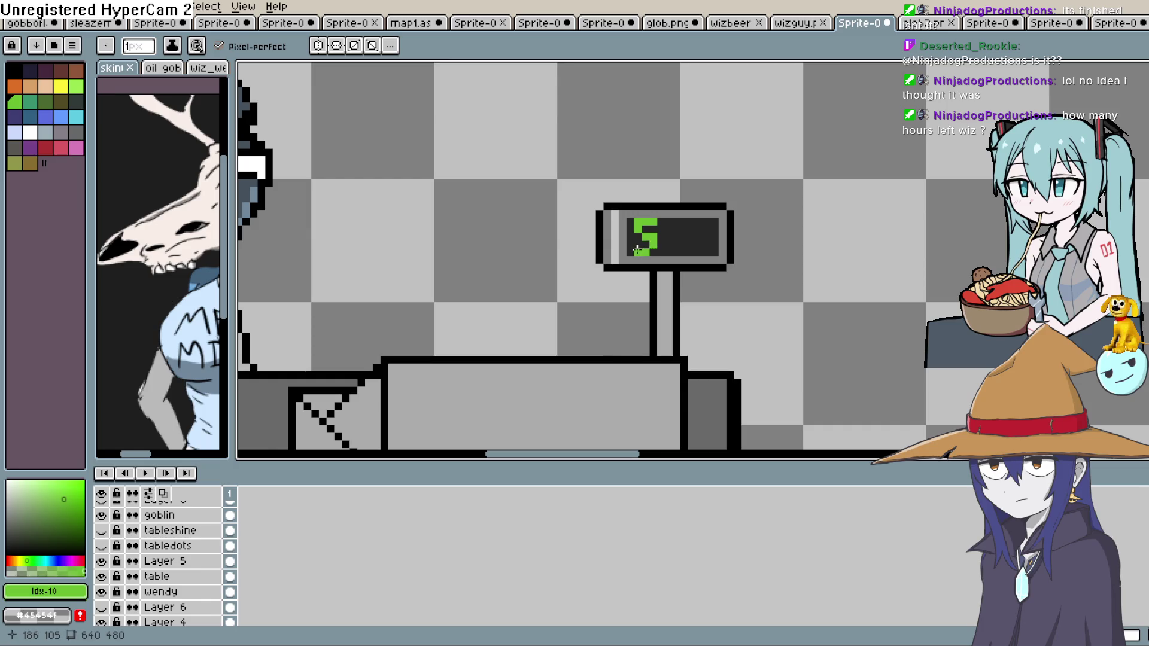
mouse_move(655, 250)
mouse_down()
mouse_move(639, 251)
mouse_move(684, 236)
mouse_move(685, 252)
mouse_move(709, 232)
mouse_move(698, 221)
mouse_up()
scroll(776, 220, down, 5)
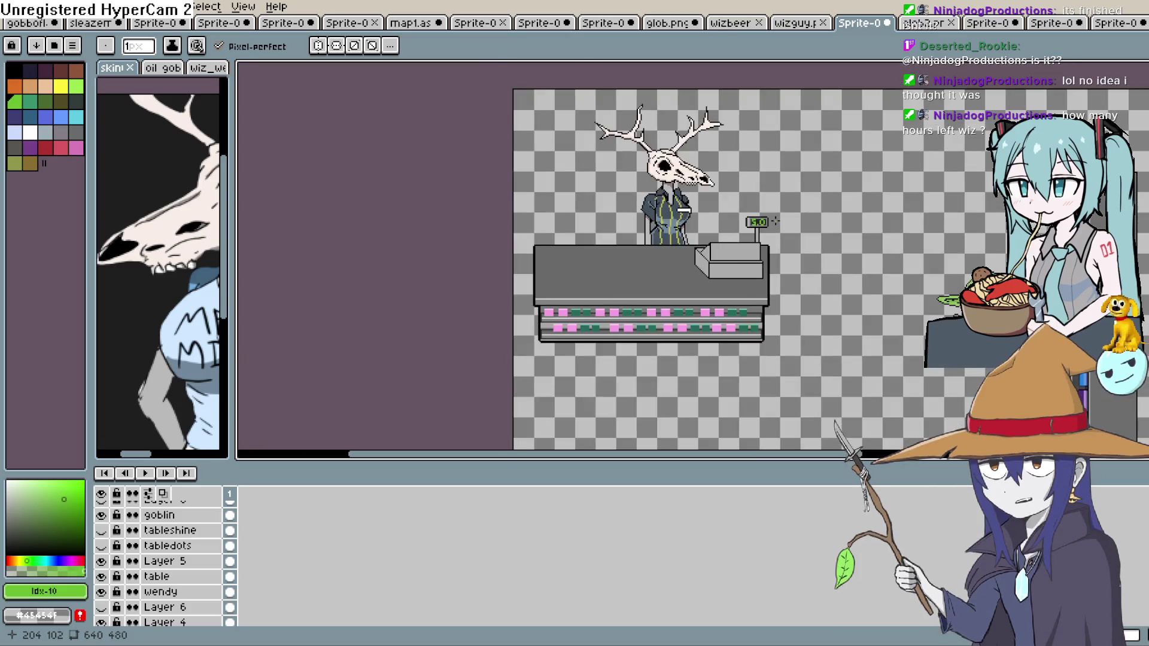
scroll(777, 220, up, 2)
drag(777, 220, 751, 242)
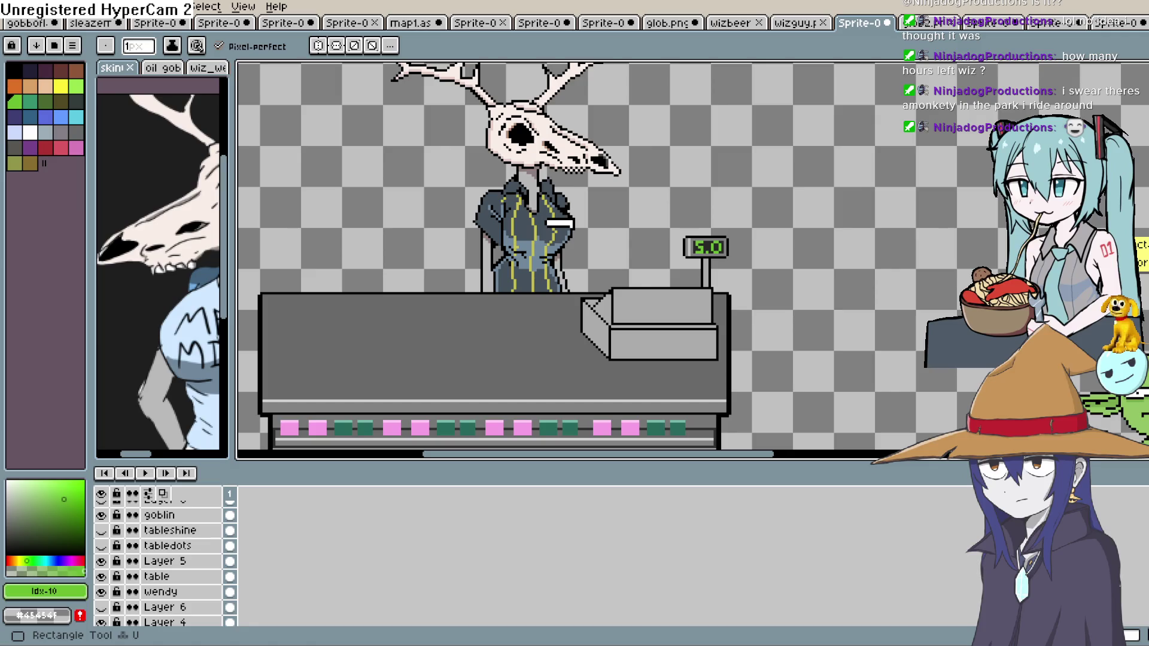
Zoom the canvas view on the clerk and register with the mouse wheel.
scroll(683, 222, up, 3)
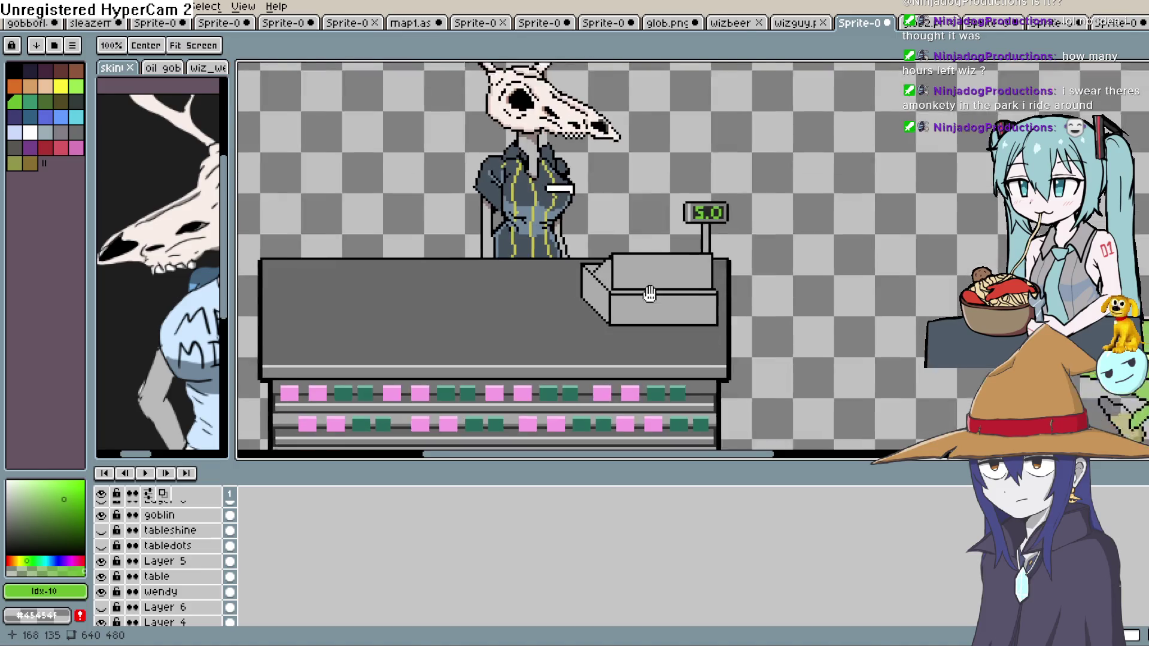
Sample the register's light grey and centre the view on the register.
scroll(682, 222, up, 1)
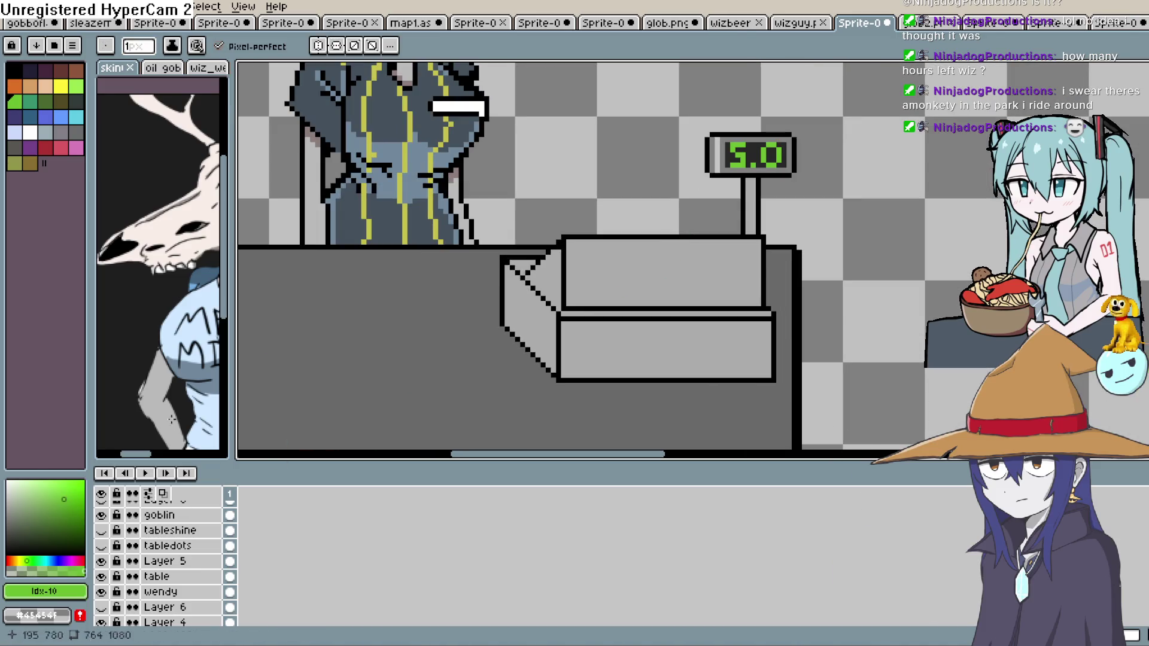
key(i)
click(688, 258)
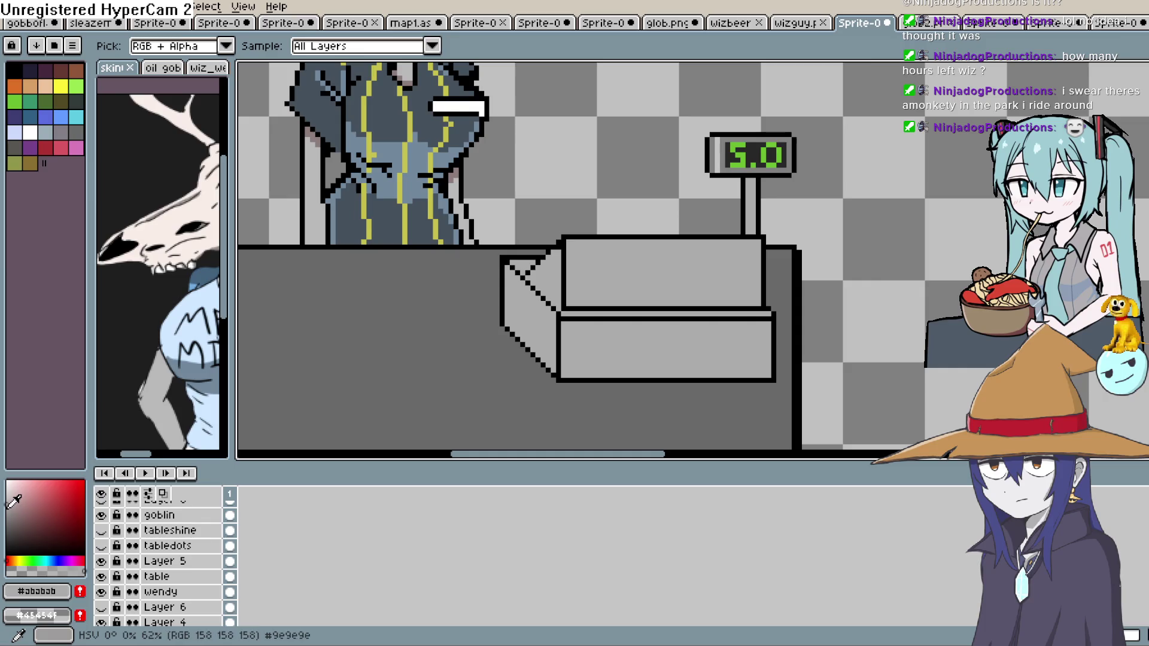
key(h)
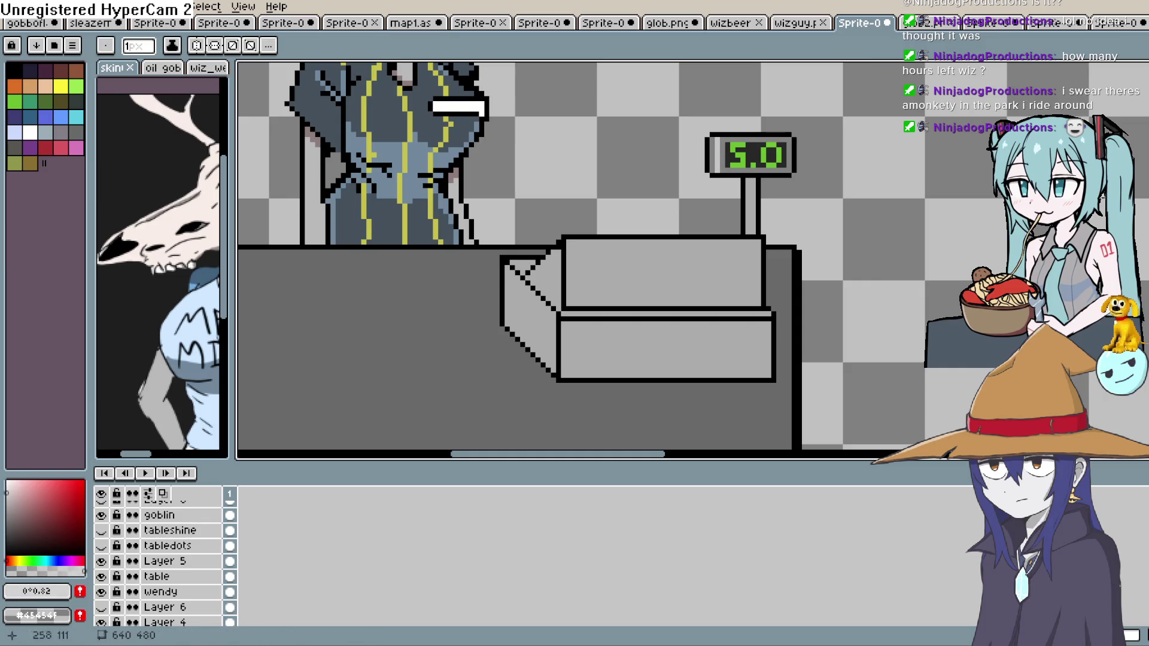
mouse_move(621, 259)
mouse_down()
mouse_move(618, 292)
mouse_move(610, 277)
mouse_up()
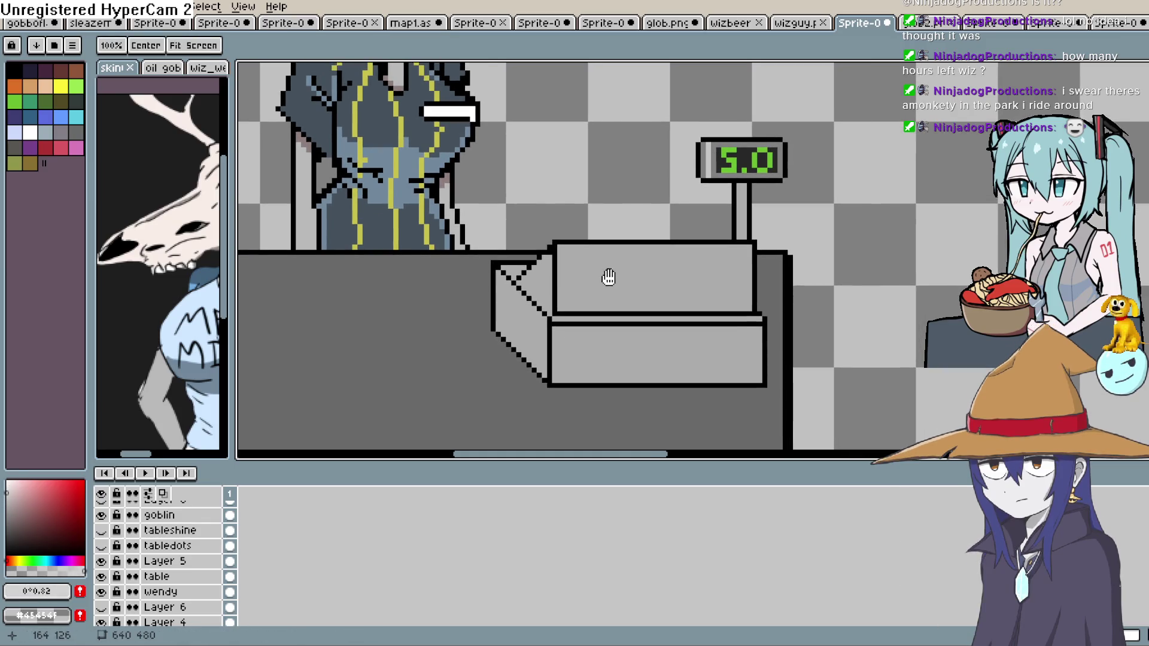
key(b)
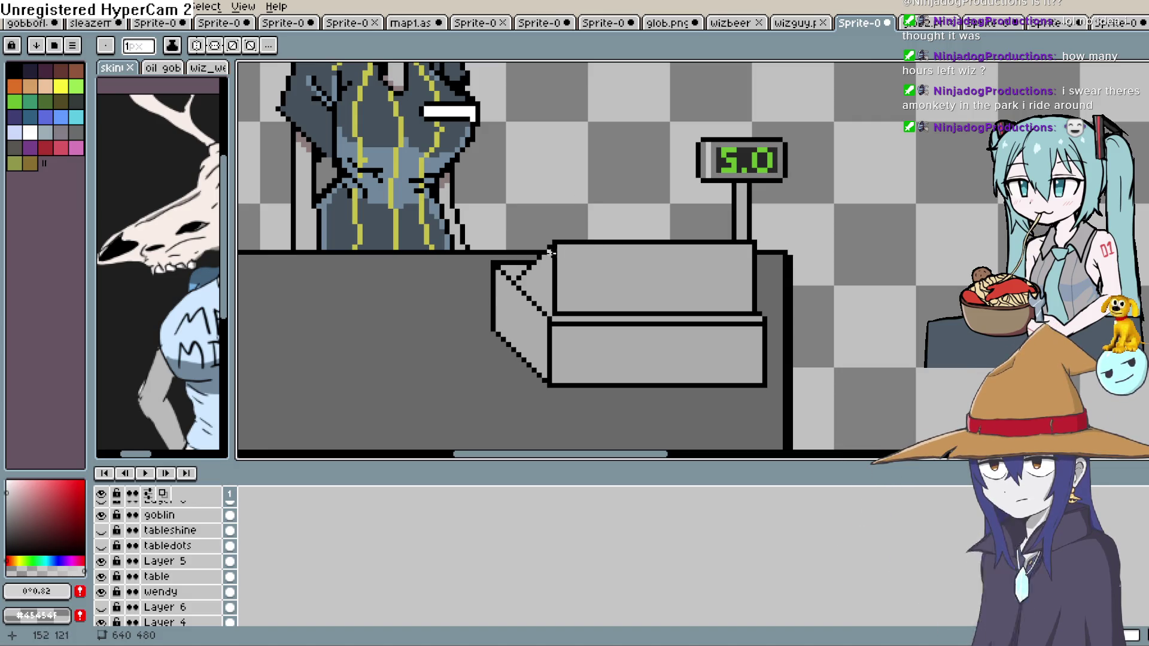
Draw light grey highlights along the register's left edge, lower box, slanted corner and top edge.
drag(556, 248, 549, 365)
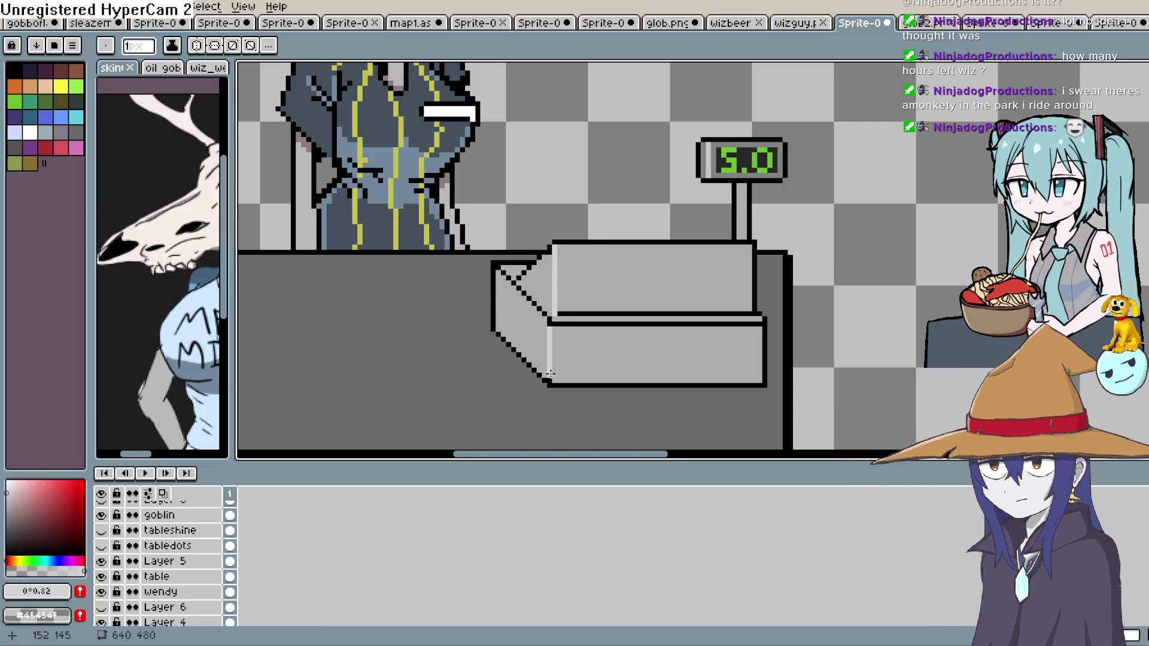
drag(549, 322, 763, 322)
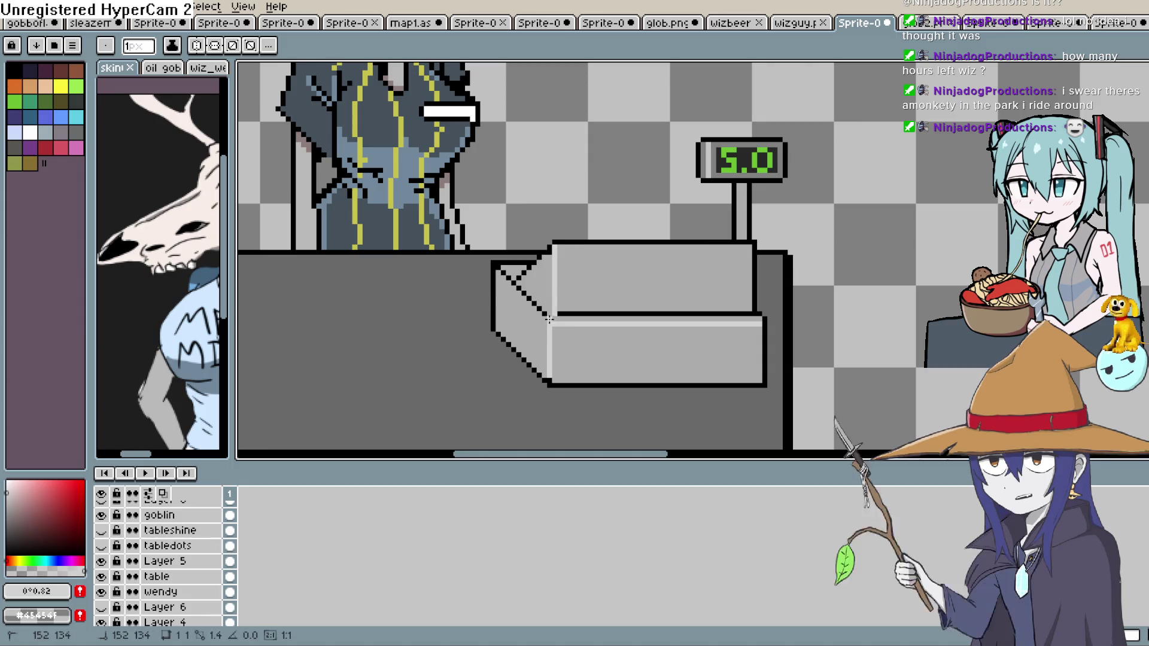
drag(547, 315, 501, 260)
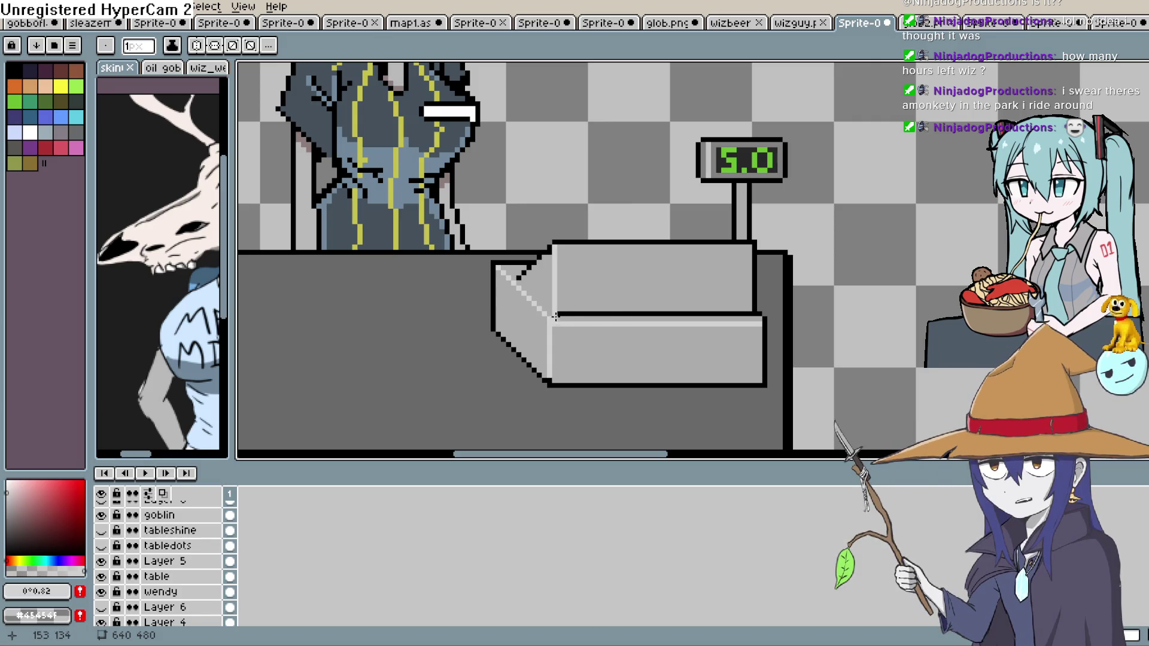
drag(559, 314, 755, 315)
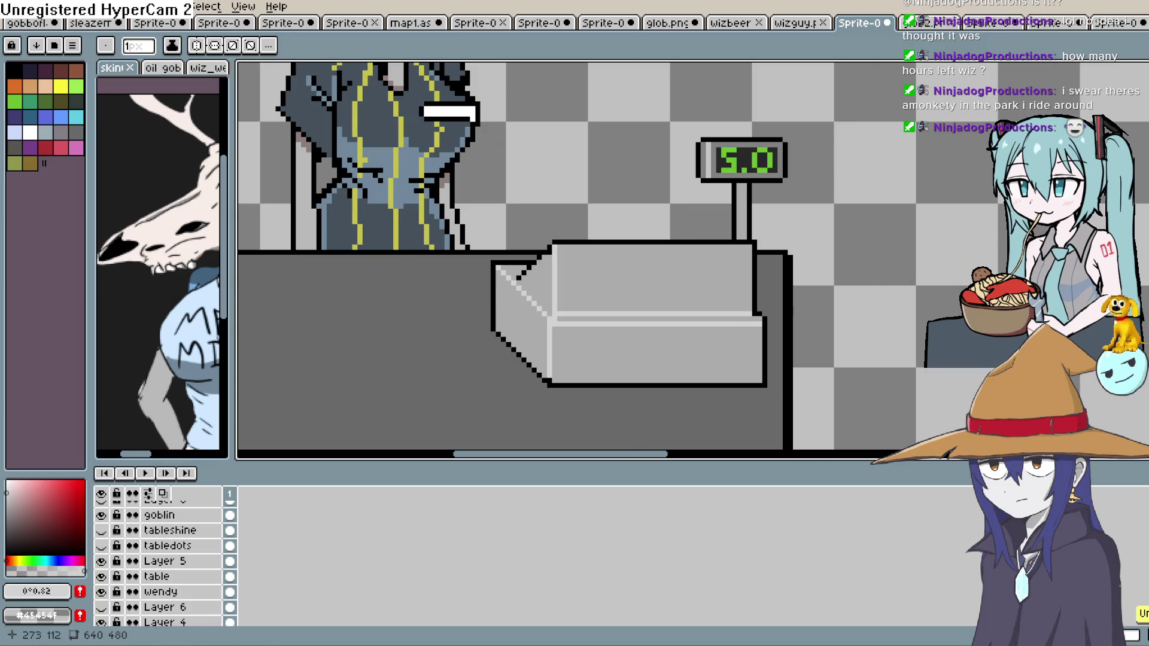
key(i)
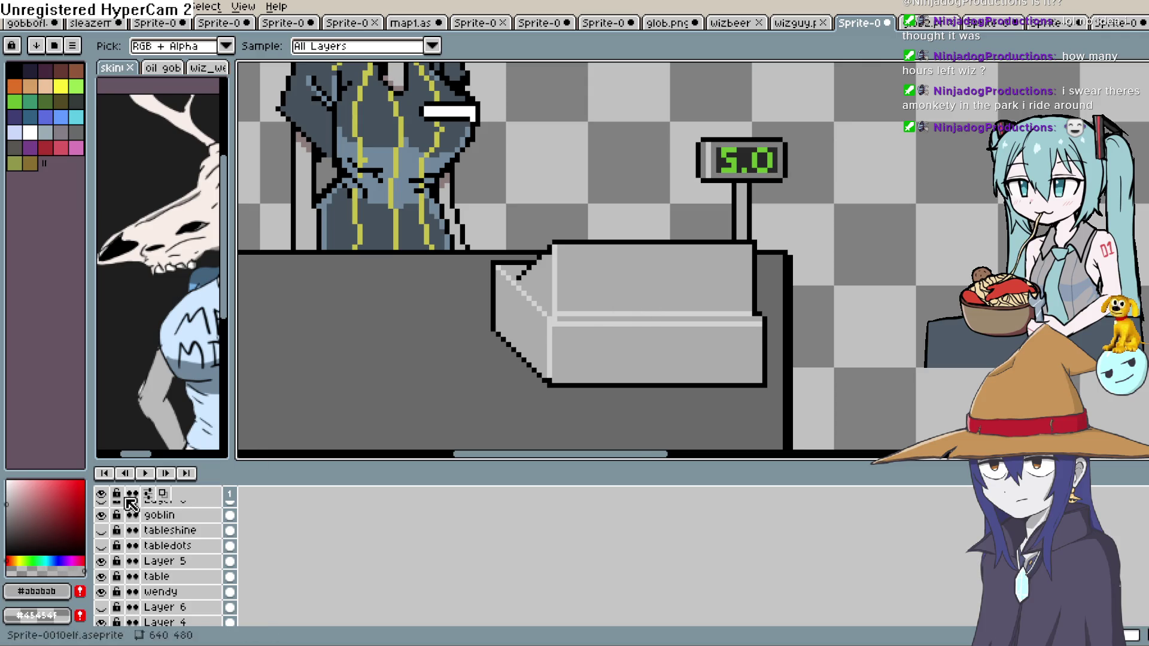
Flood-fill the stripe under the register's top box and its slanted left face darker grey.
key(g)
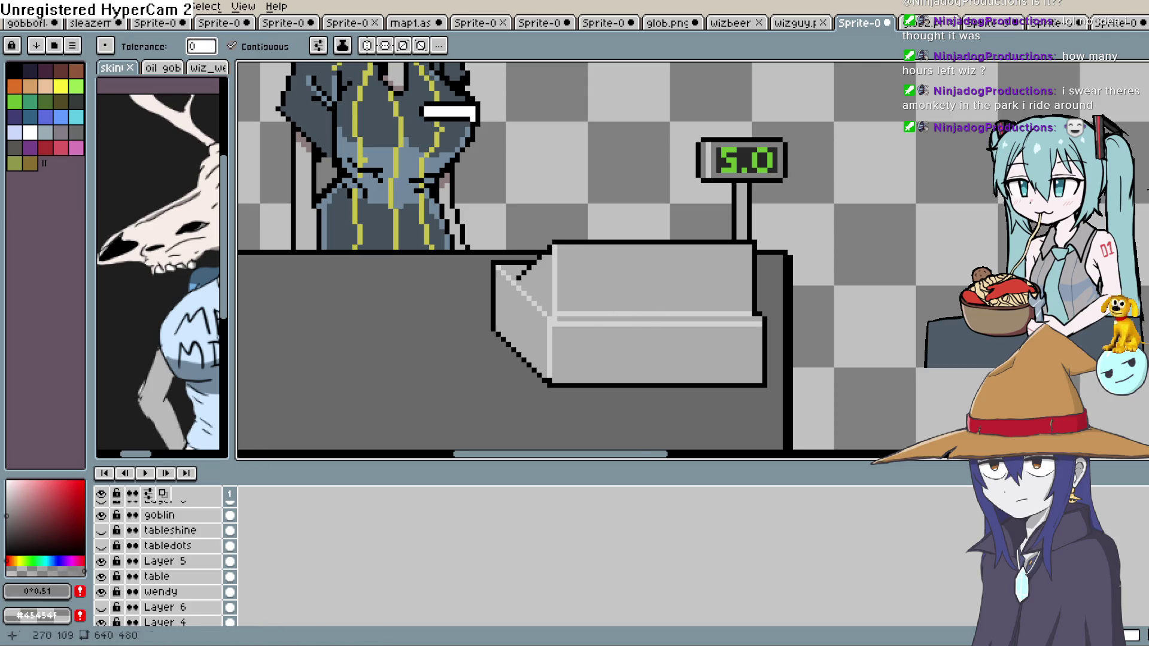
click(612, 318)
click(520, 323)
click(555, 278)
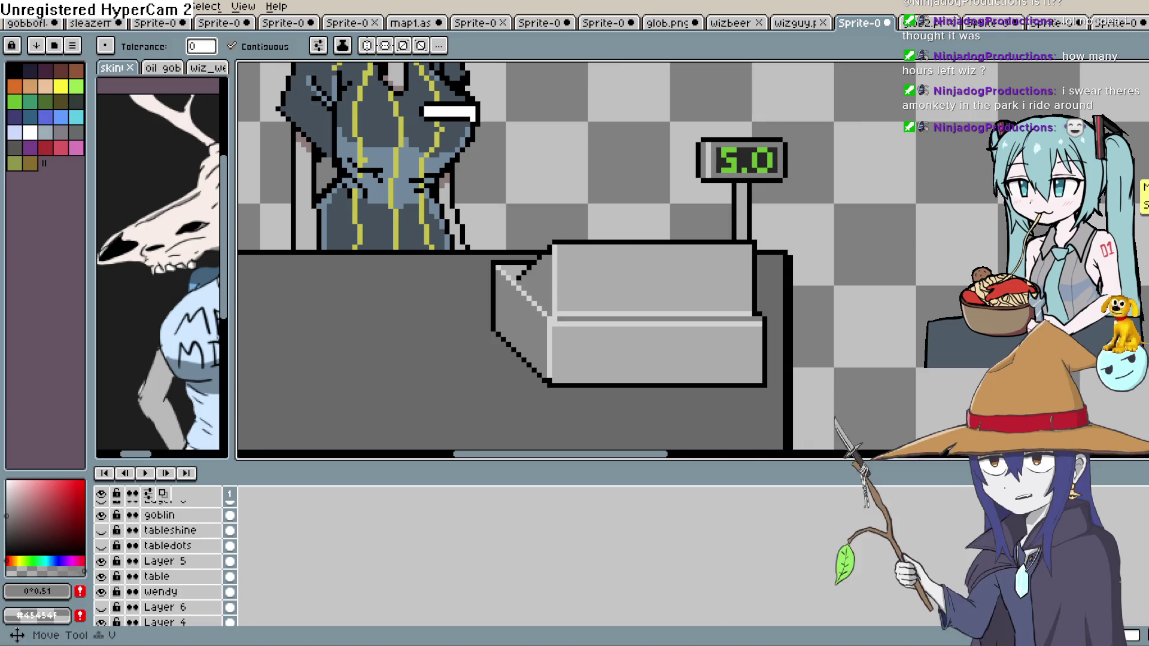
Sample the counter's dark grey and draw a dark line under the register's top box.
key(i)
click(754, 280)
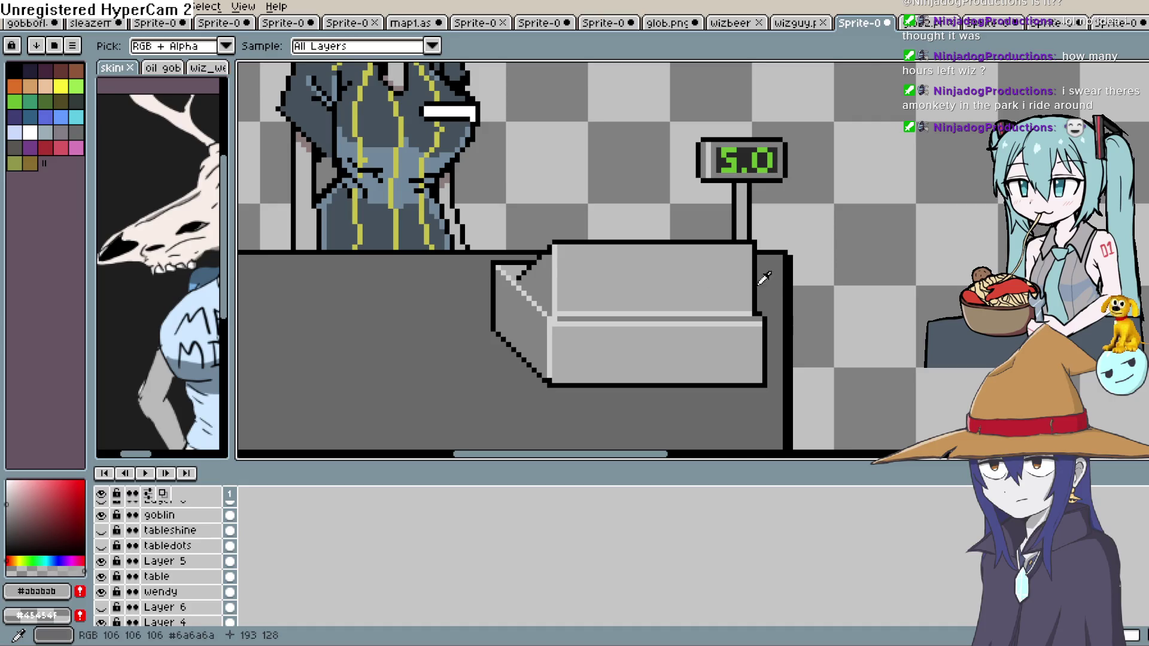
click(756, 296)
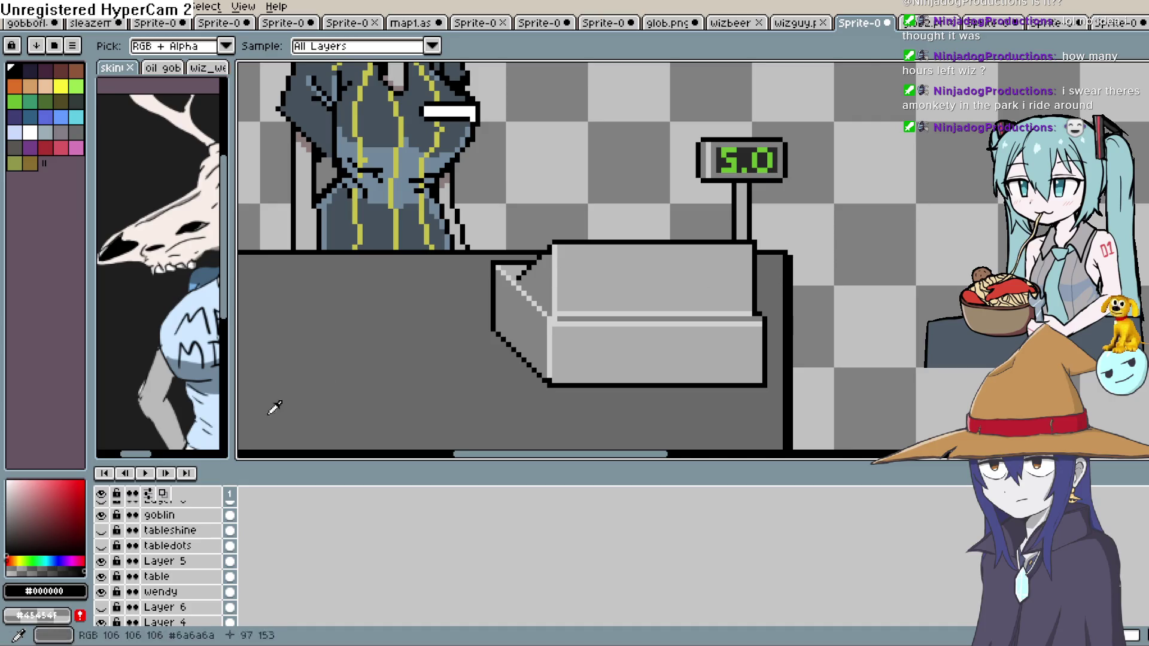
click(317, 385)
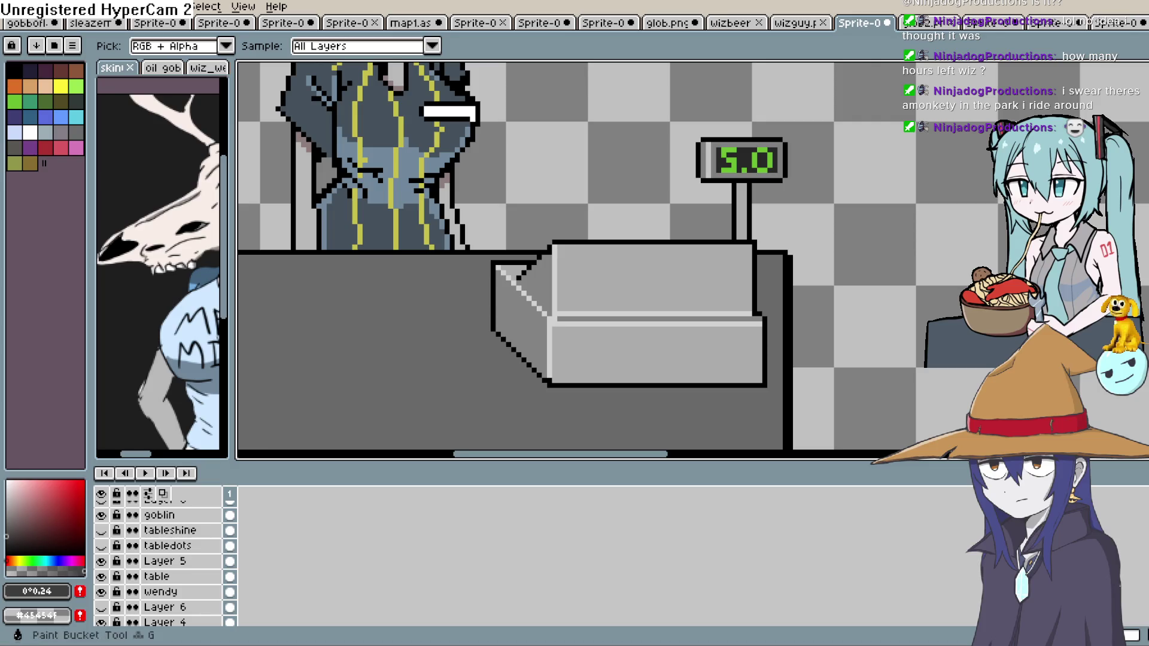
key(b)
drag(749, 314, 558, 312)
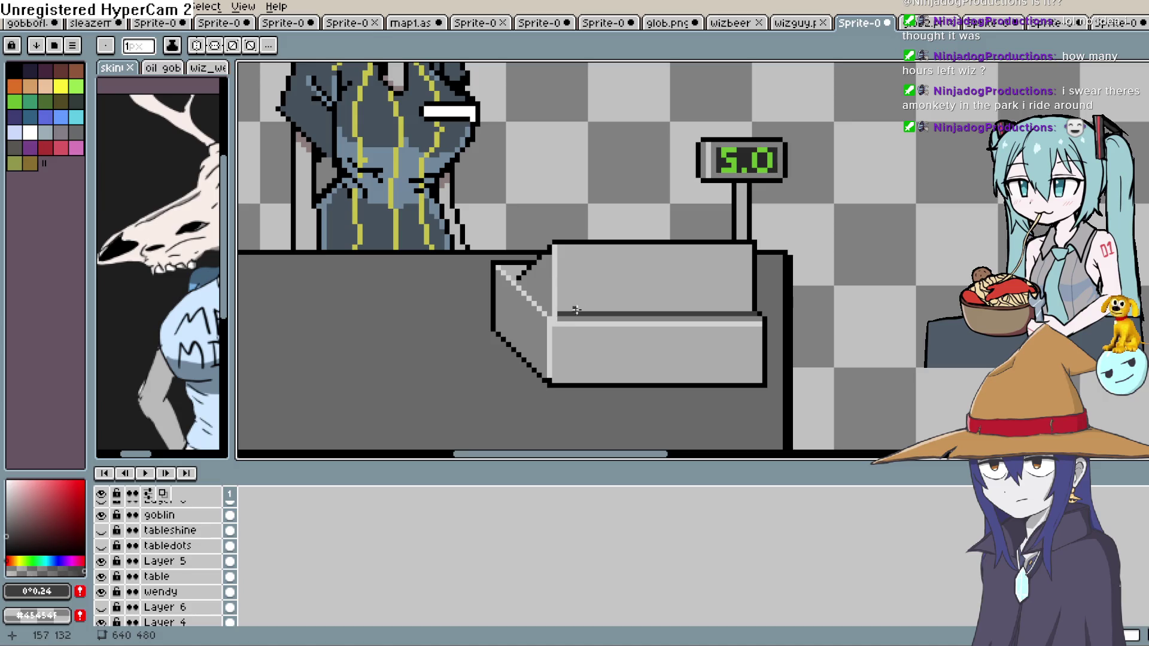
Sample the register's mid grey and refill the line under the top box in mid grey.
key(v)
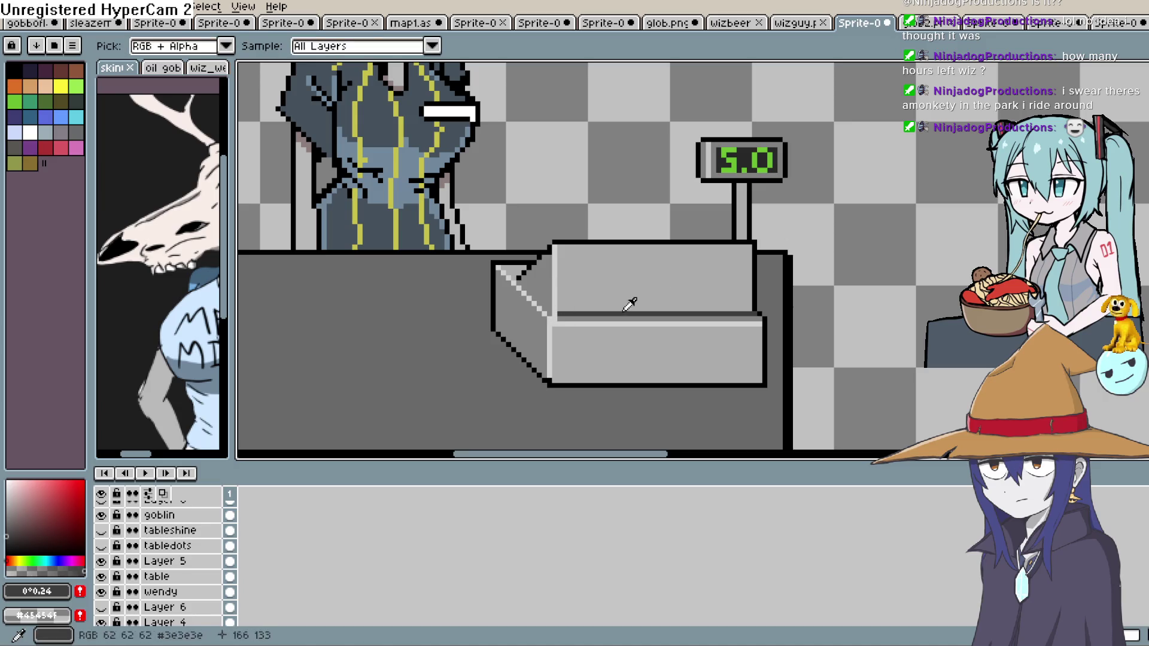
click(623, 310)
key(b)
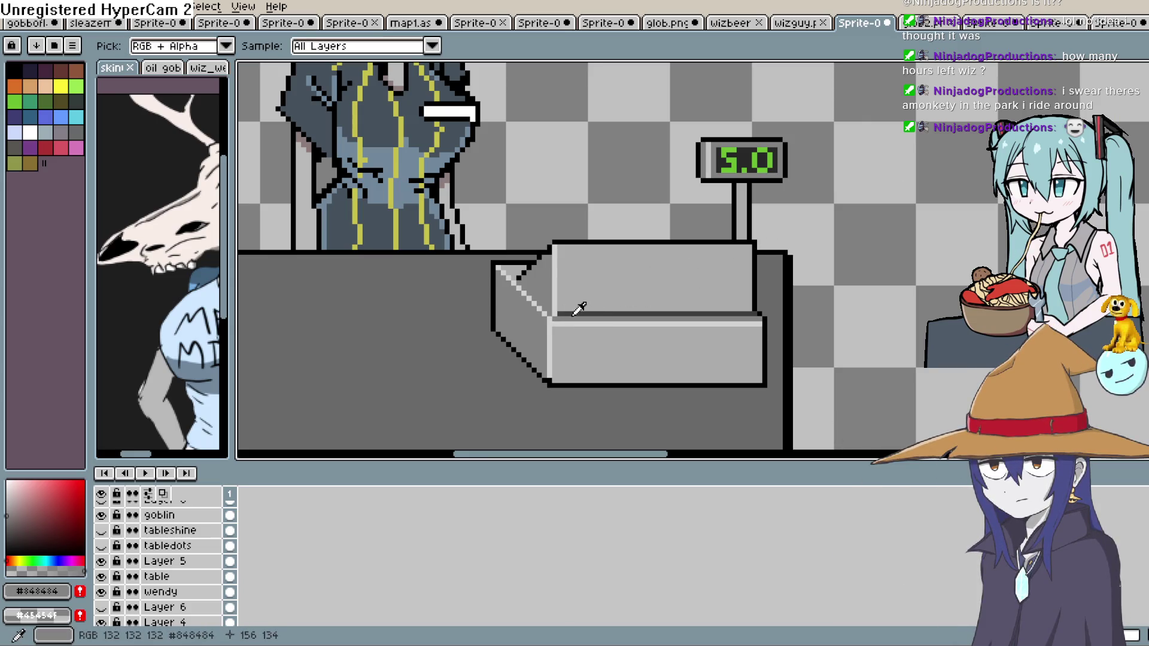
alt+click(579, 308)
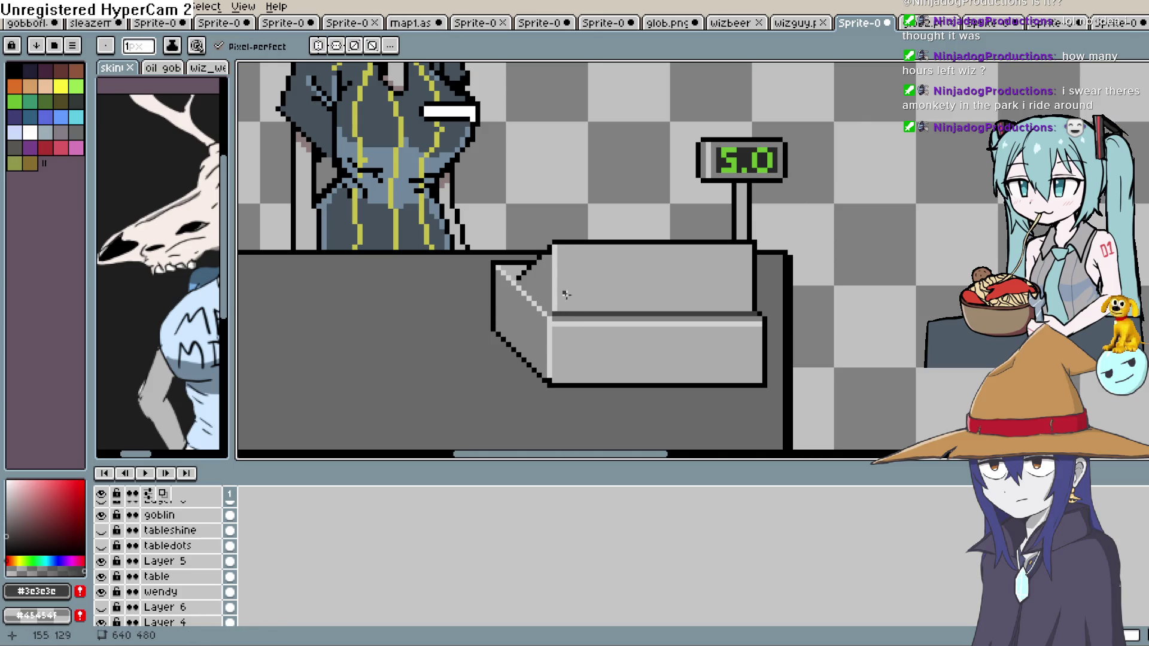
alt+click(559, 271)
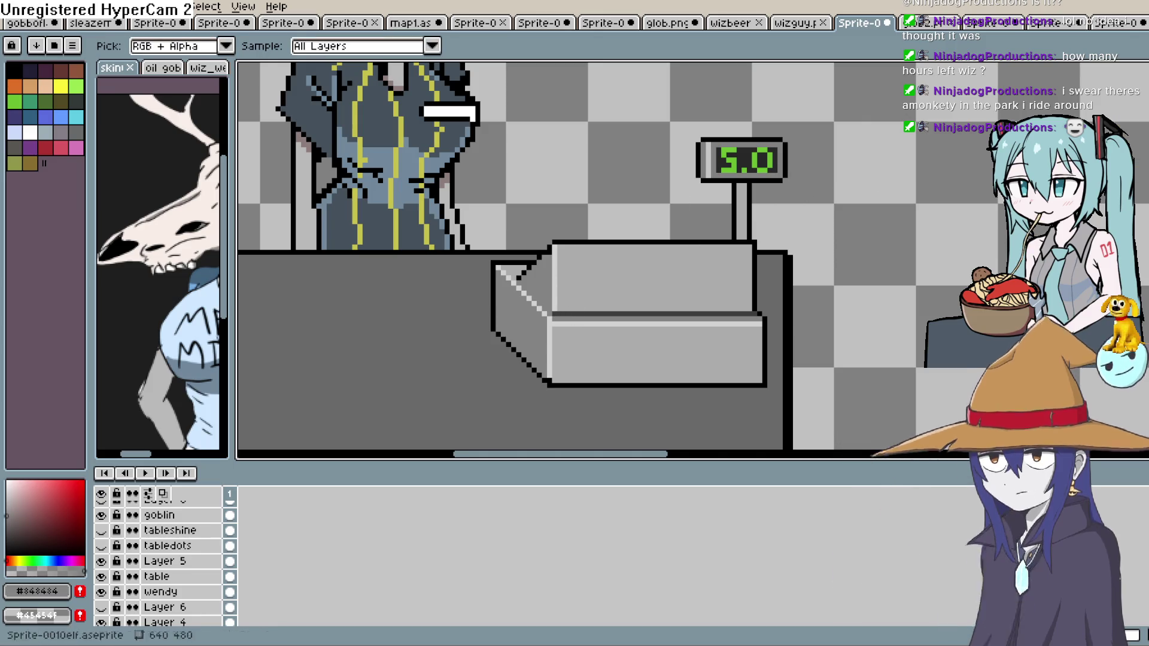
key(g)
click(565, 315)
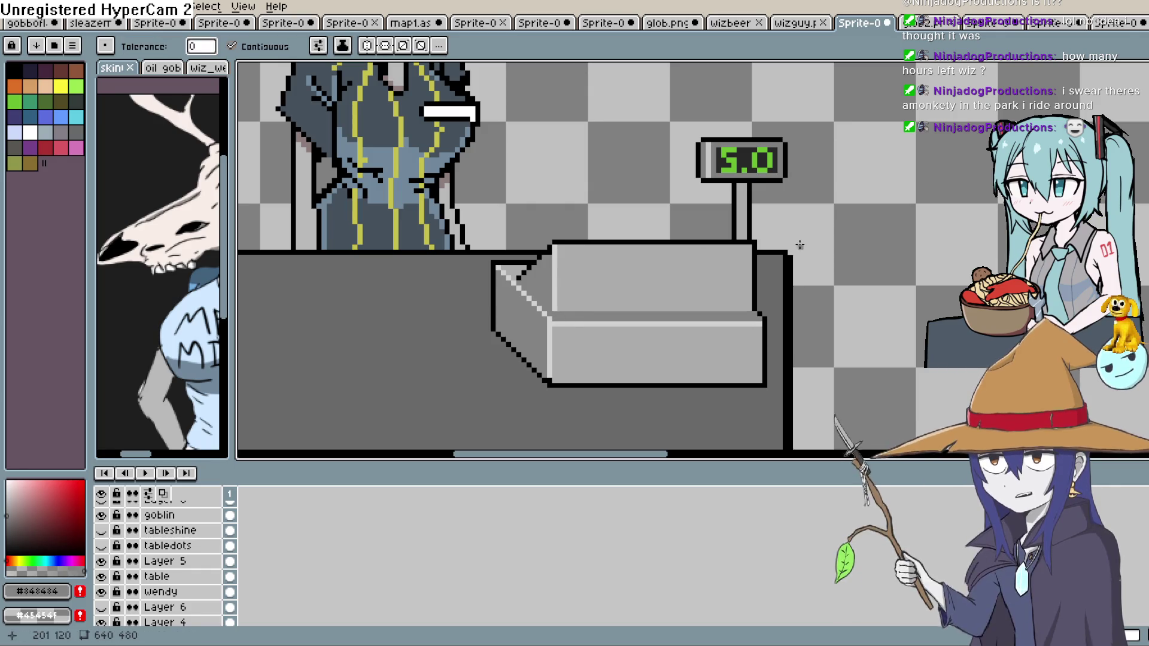
scroll(795, 245, down, 1)
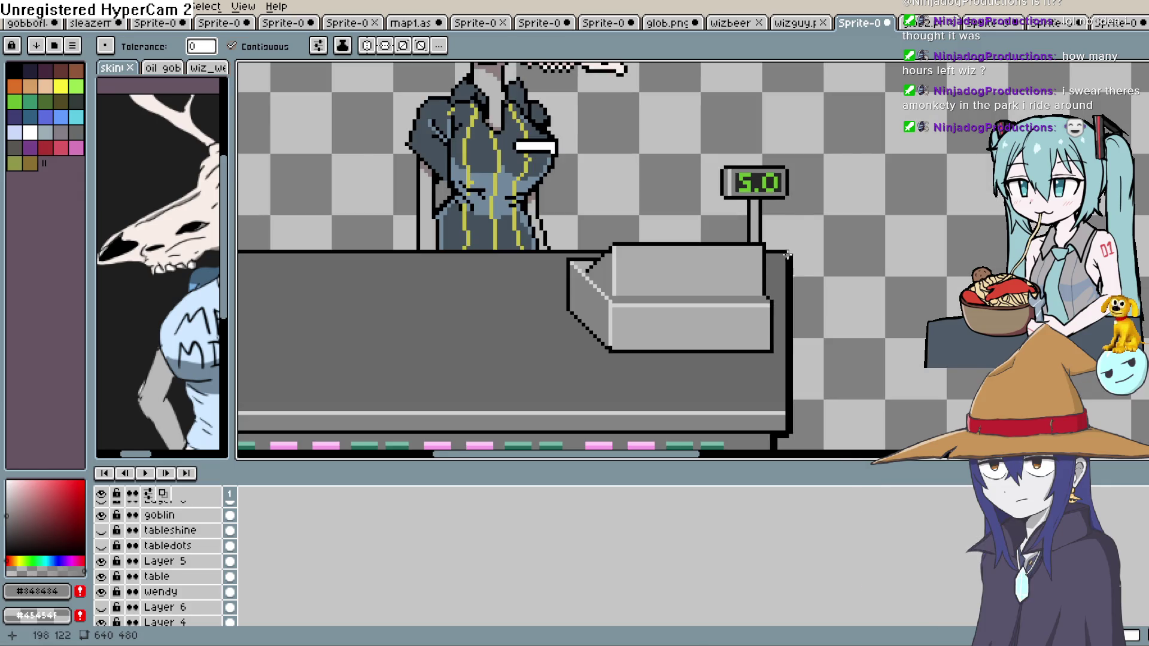
Select the 5 and the 0 on the price display with rectangular marquee and move them apart.
mouse_move(725, 307)
mouse_down()
mouse_move(716, 338)
mouse_move(711, 290)
mouse_move(691, 299)
mouse_move(696, 285)
mouse_up()
scroll(1033, 150, up, 1)
key(q)
key(m)
mouse_move(527, 135)
mouse_down()
mouse_move(587, 195)
mouse_move(552, 194)
mouse_up()
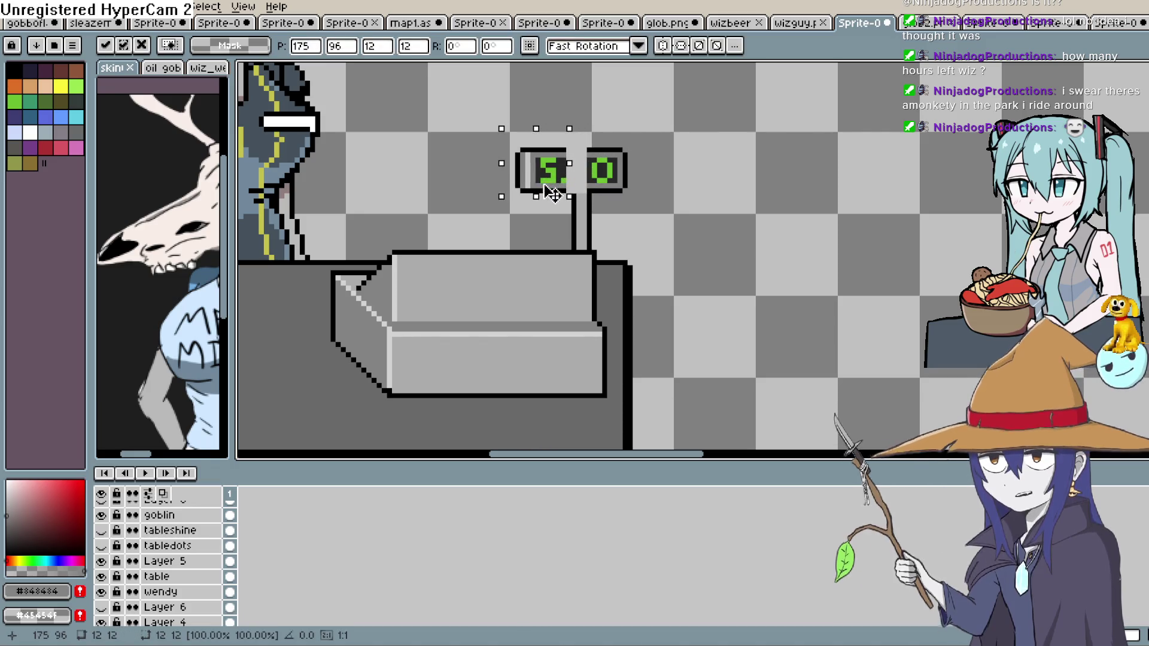
key(Return)
mouse_move(587, 144)
mouse_down()
mouse_move(629, 189)
mouse_move(616, 174)
mouse_up()
click(695, 153)
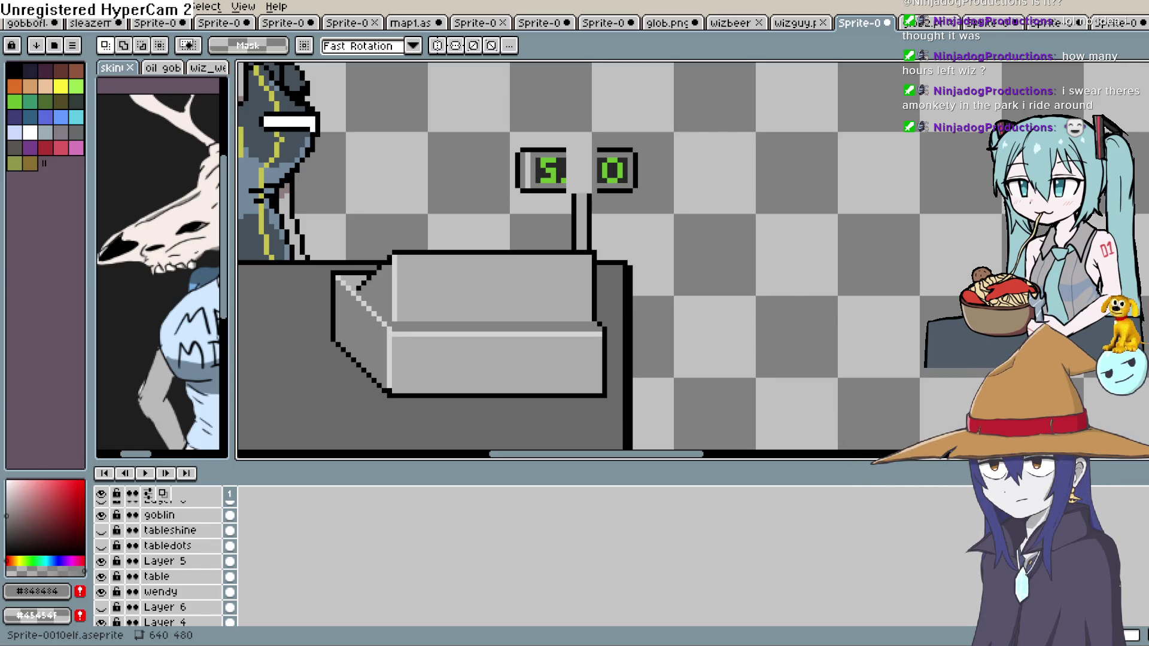
Sample the display's dark grey and fill the gap between the 5 and 0 with dark lines.
key(l)
alt+click(706, 137)
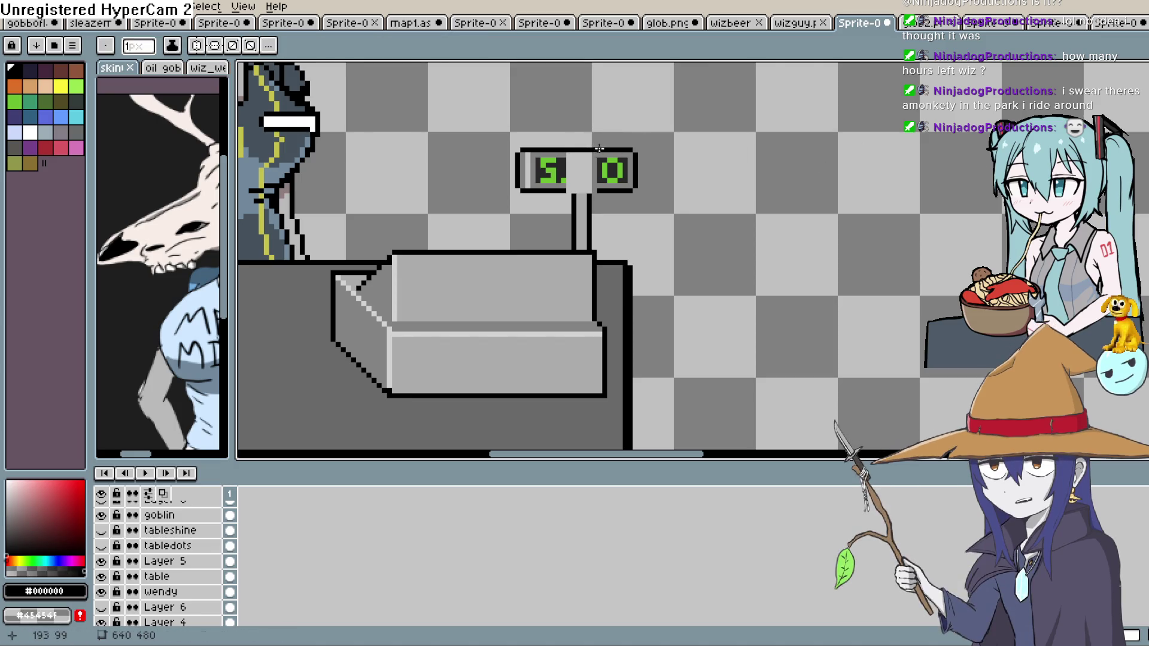
key(alt)
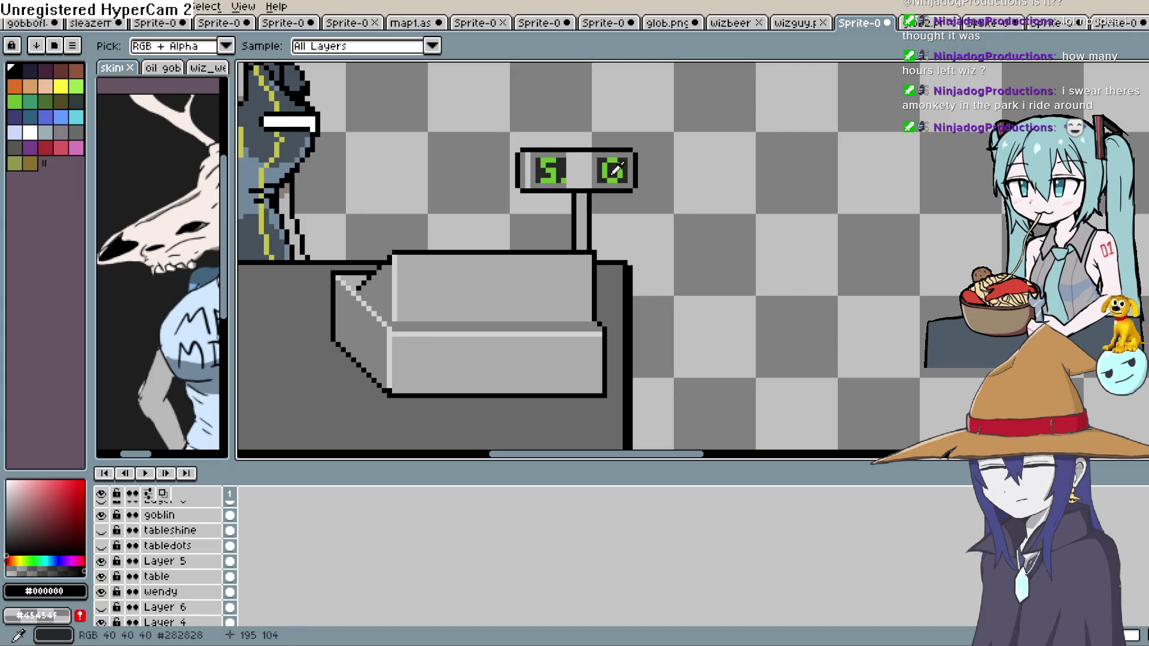
alt+click(631, 160)
drag(592, 179, 576, 179)
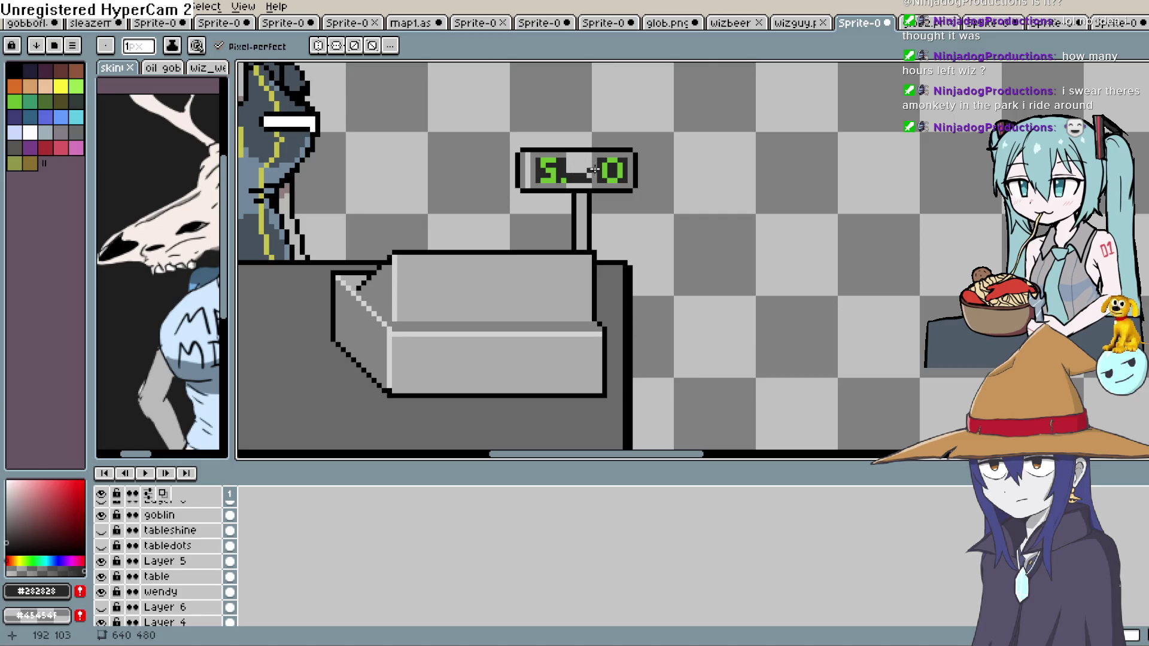
key(ctrl+z)
mouse_move(595, 179)
mouse_down()
mouse_move(576, 180)
mouse_move(598, 170)
mouse_up()
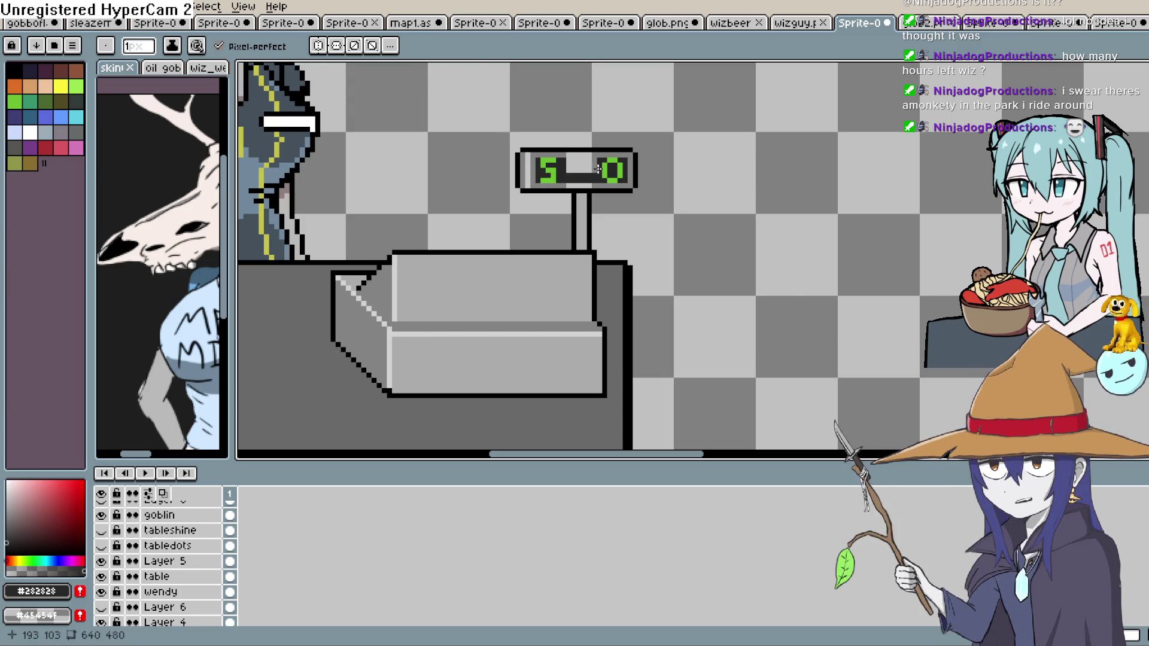
click(596, 161)
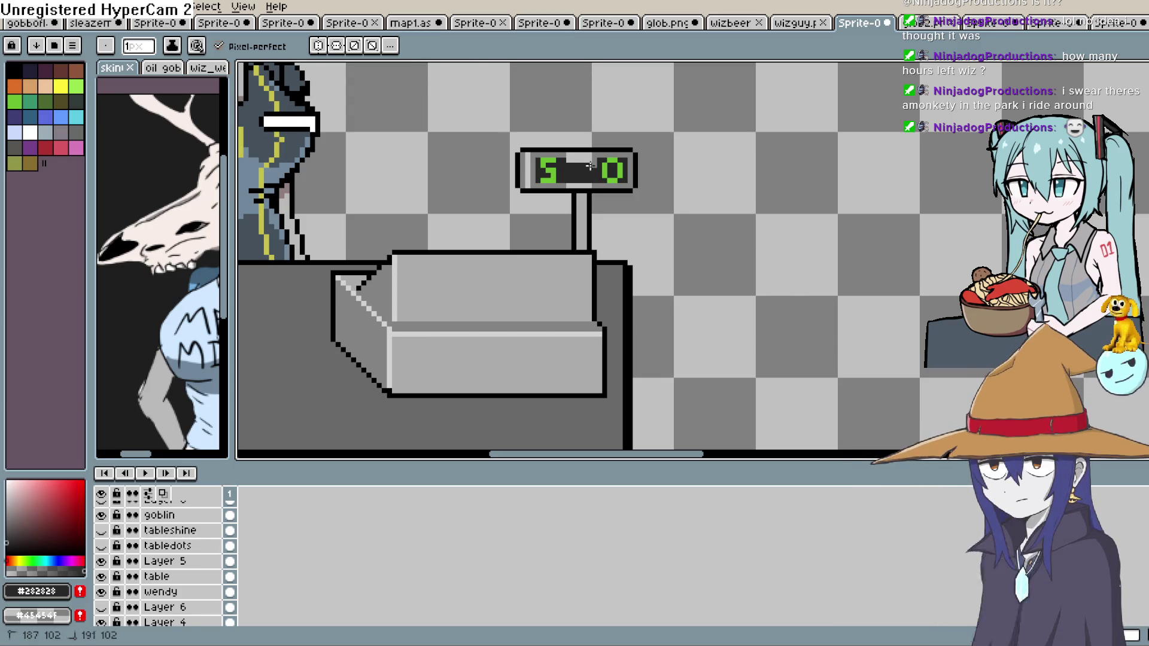
drag(585, 159, 564, 159)
Sample the mid grey and repaint the display's light top and bottom border strips grey.
scroll(614, 161, up, 2)
scroll(613, 161, up, 1)
key(i)
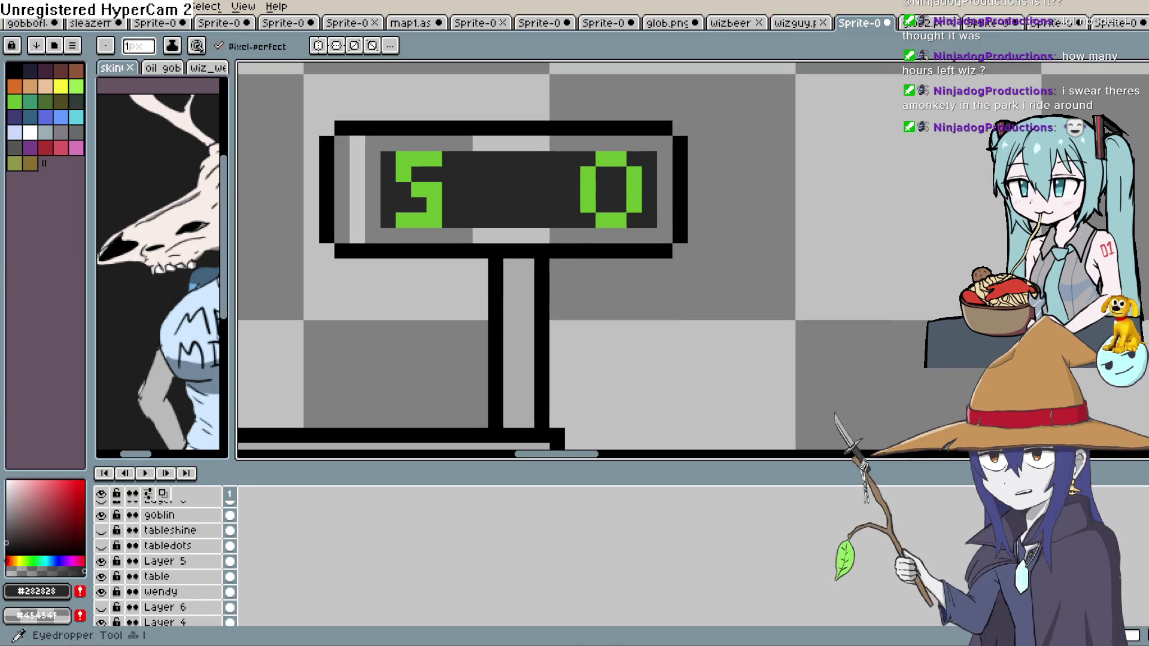
click(569, 235)
key(b)
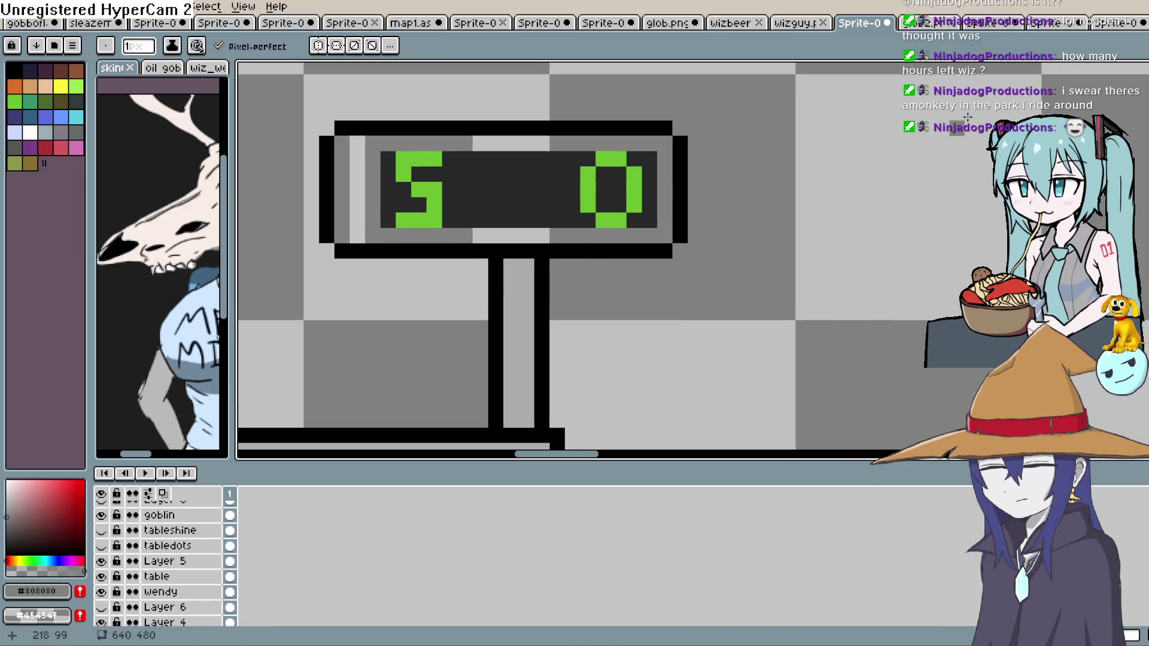
drag(479, 233, 542, 236)
drag(472, 137, 554, 143)
key(i)
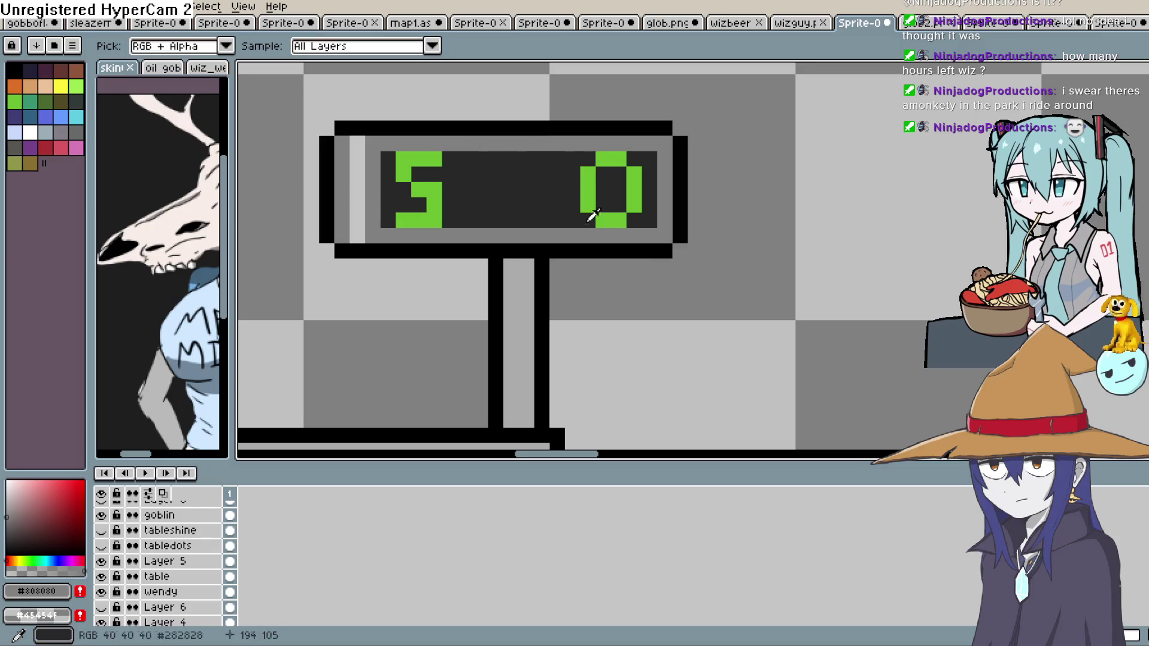
key(g)
key(alt+Tab)
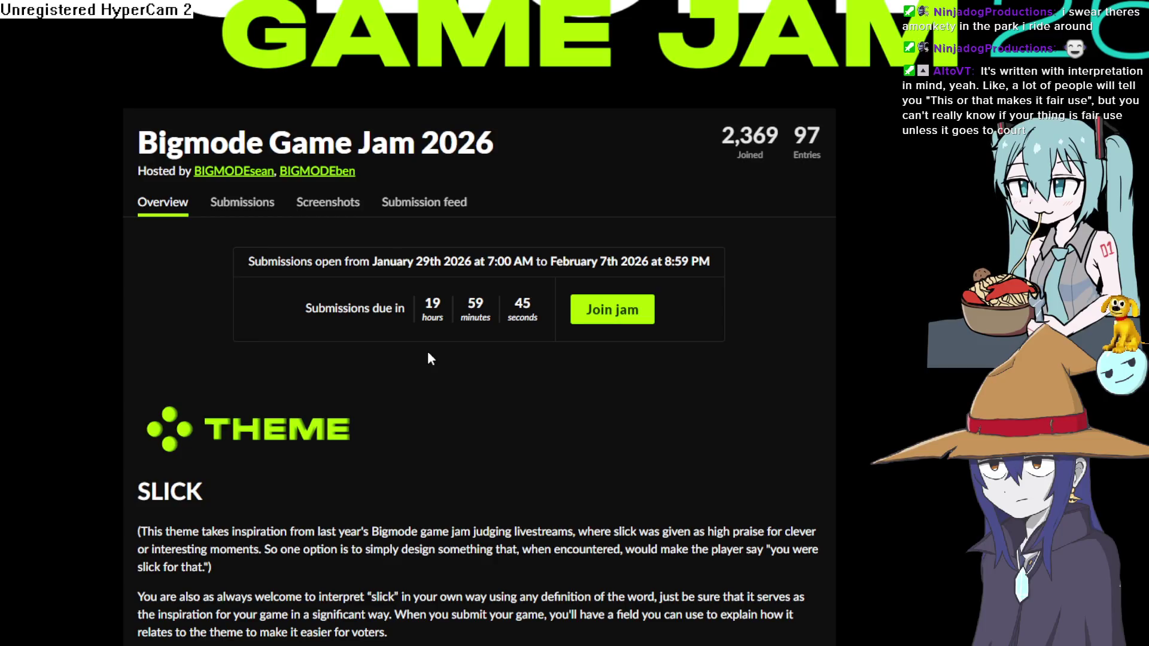
Scroll to the Bigmode Game Jam 2026 submissions, filter by platform and browse the entries.
scroll(414, 342, down, 10)
scroll(414, 342, down, 8)
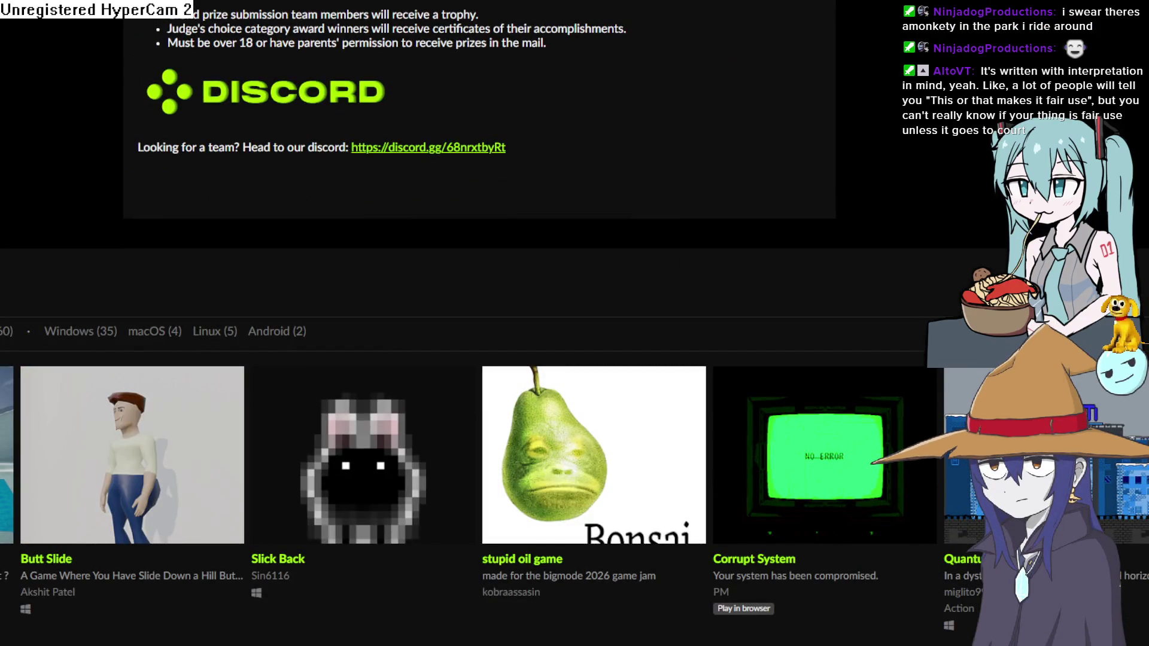
scroll(268, 329, down, 2)
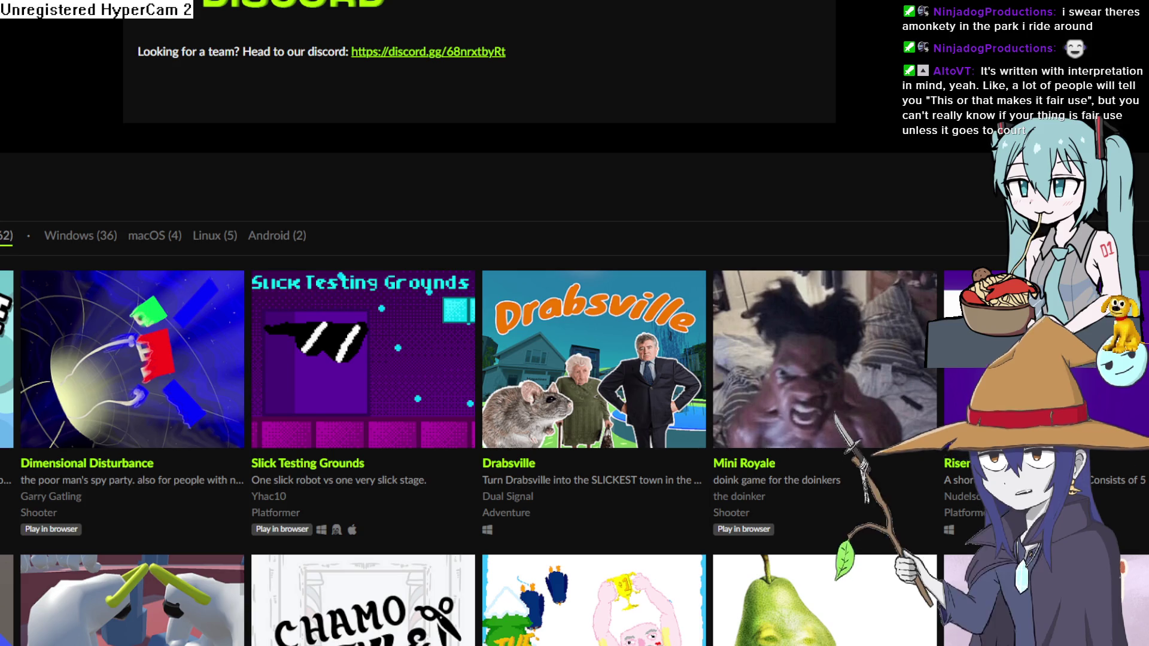
click(24, 244)
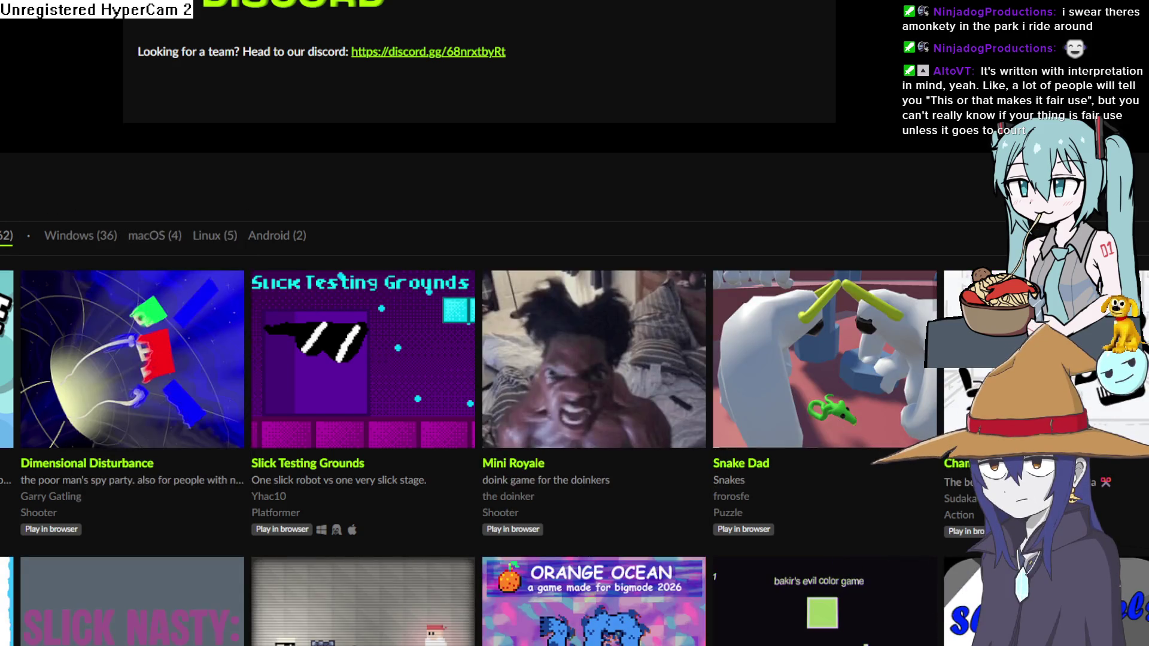
scroll(520, 306, down, 5)
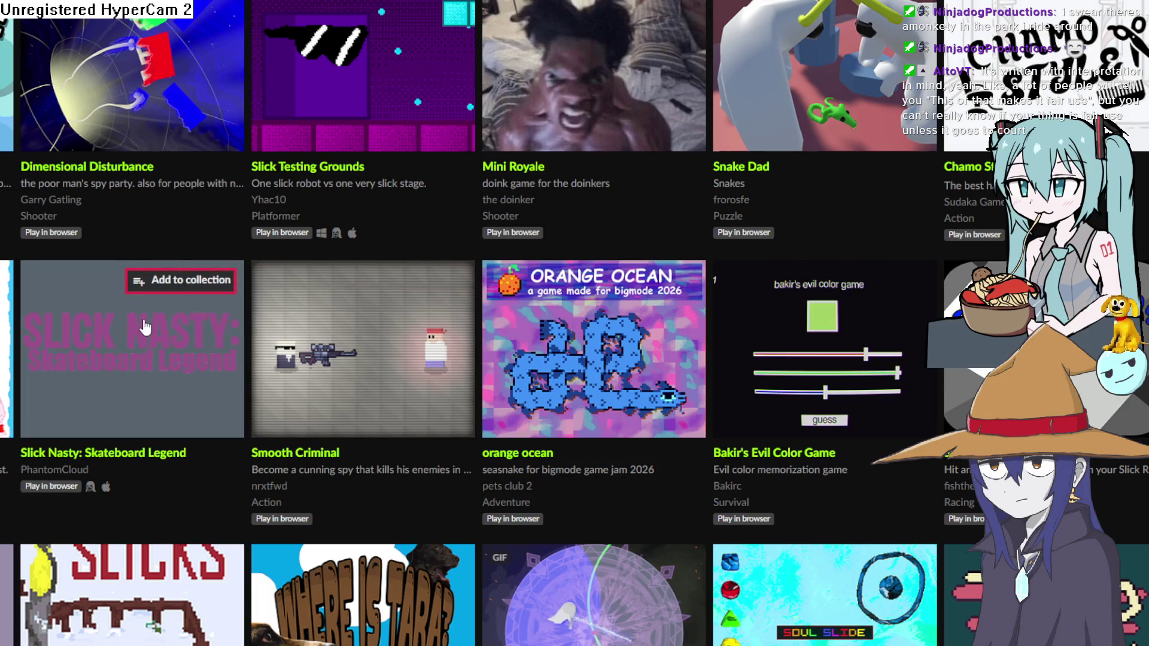
scroll(12, 323, down, 1)
scroll(162, 341, down, 5)
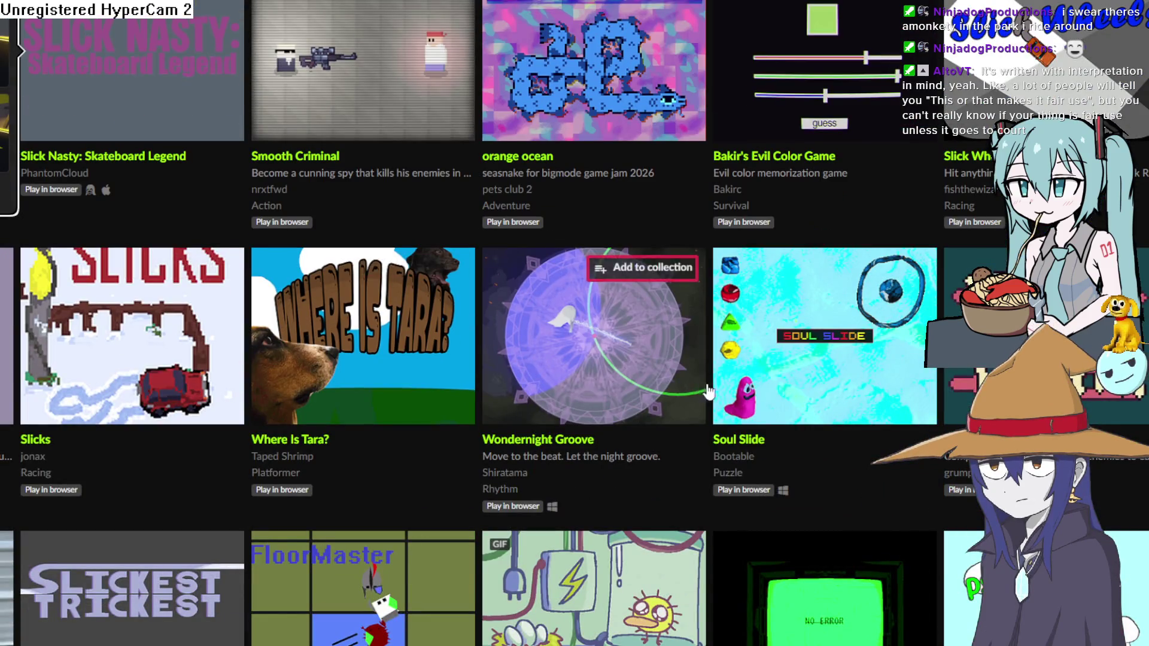
scroll(1131, 335, down, 5)
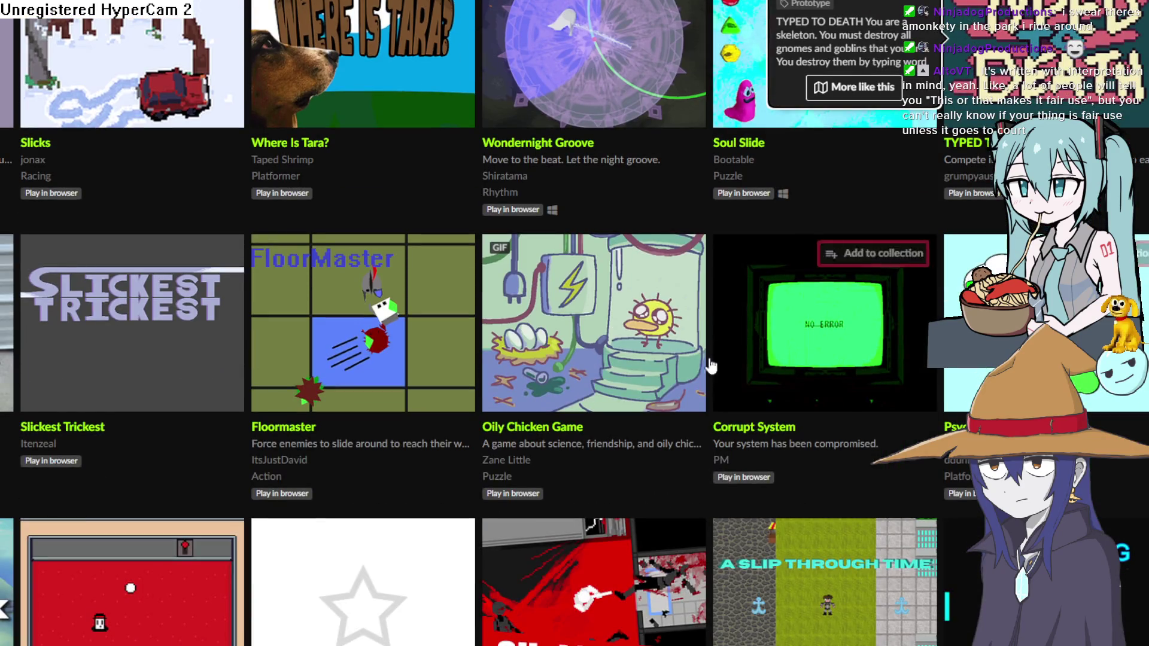
mouse_move(601, 358)
mouse_move(982, 323)
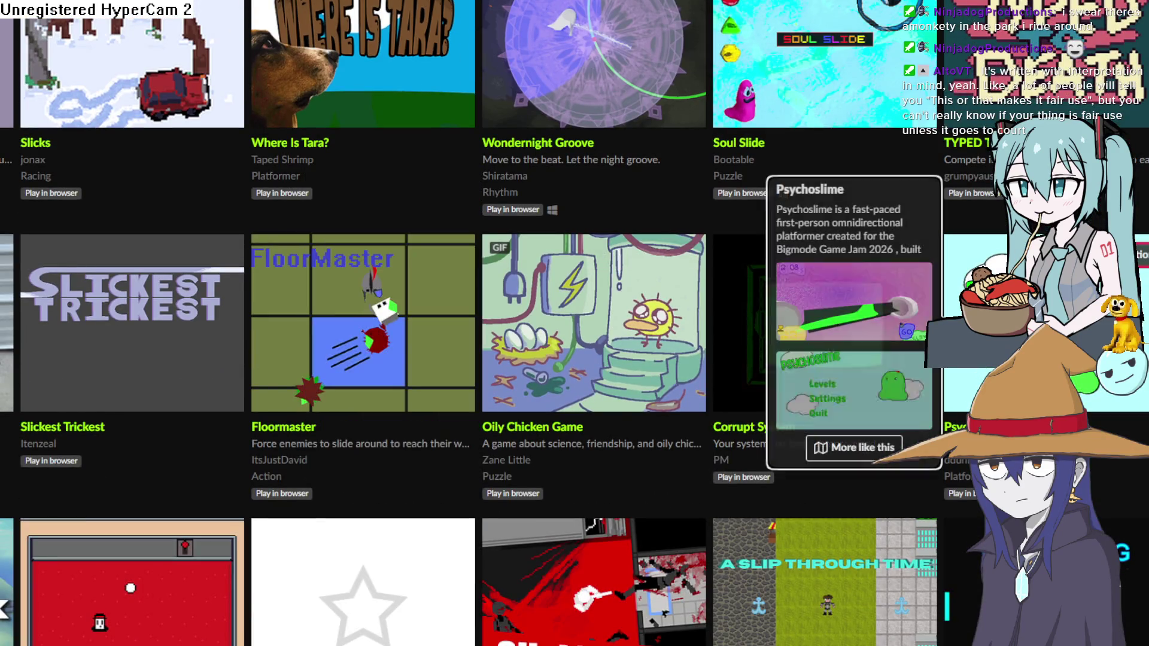
scroll(539, 323, down, 7)
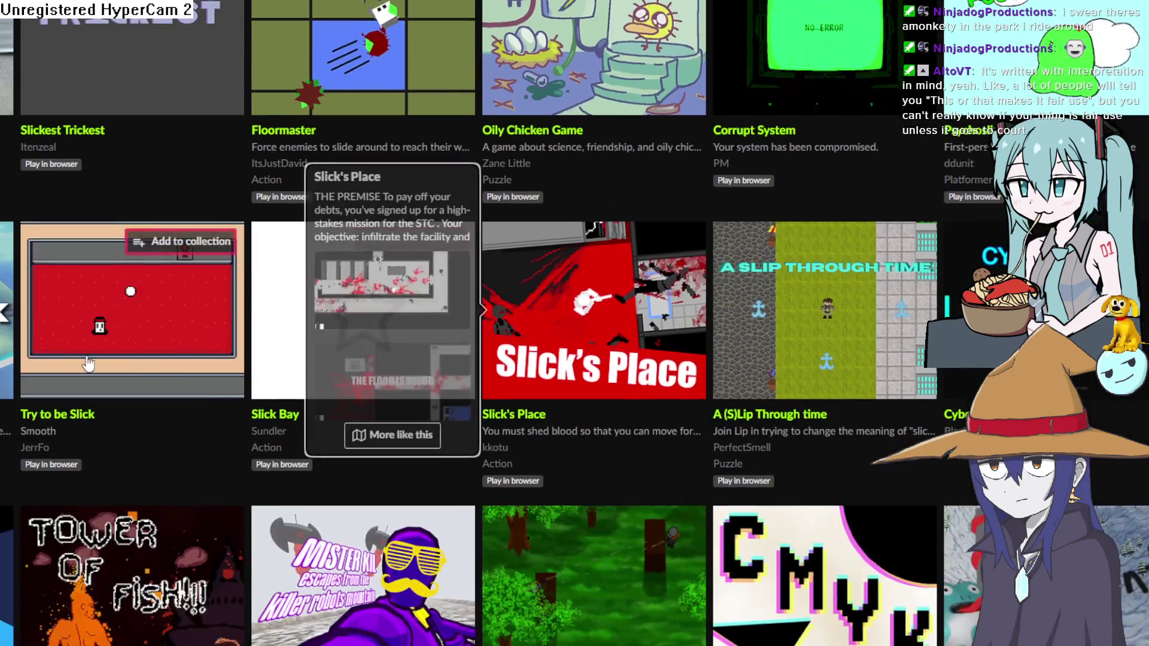
mouse_move(5, 161)
scroll(5, 162, down, 2)
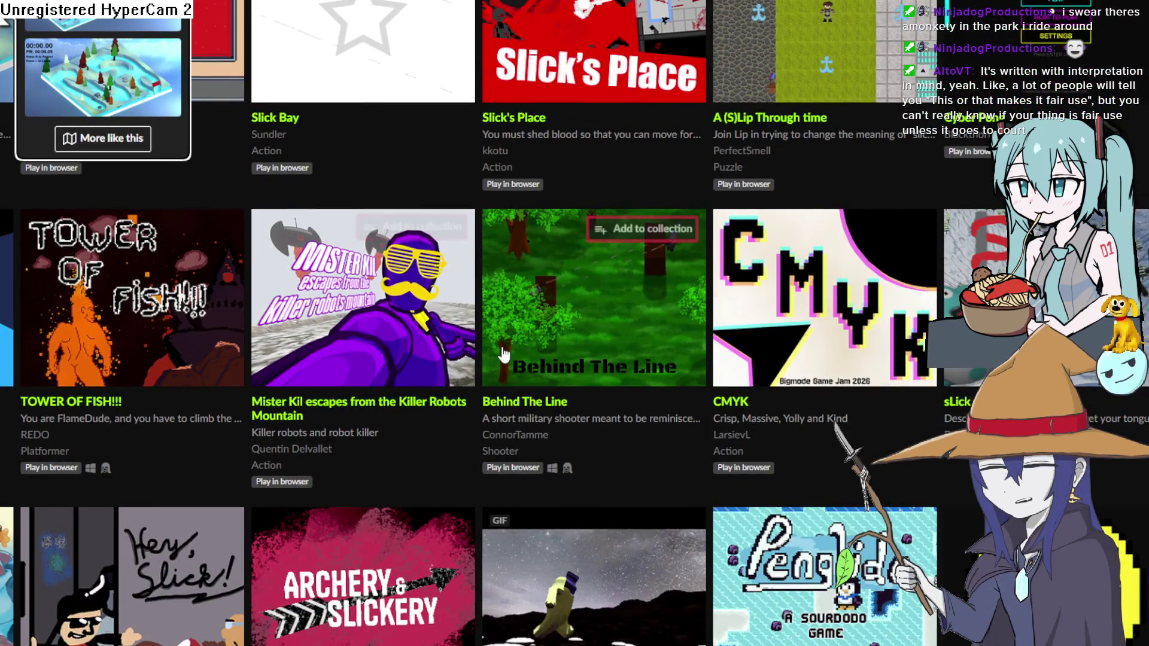
scroll(598, 357, down, 2)
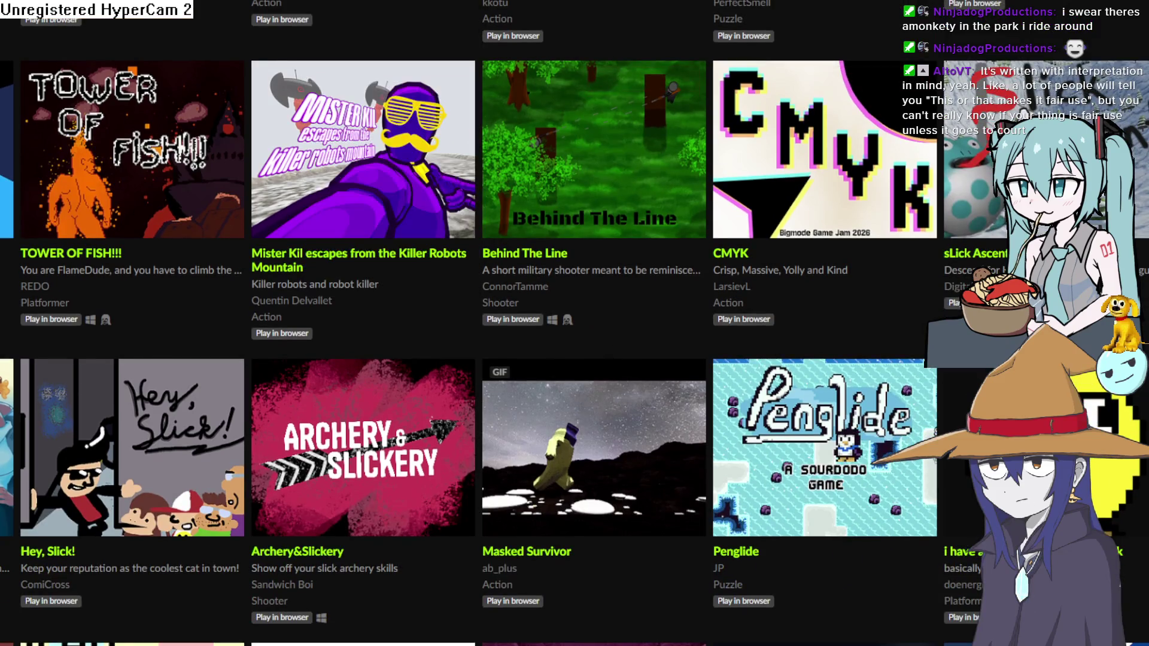
mouse_move(1053, 180)
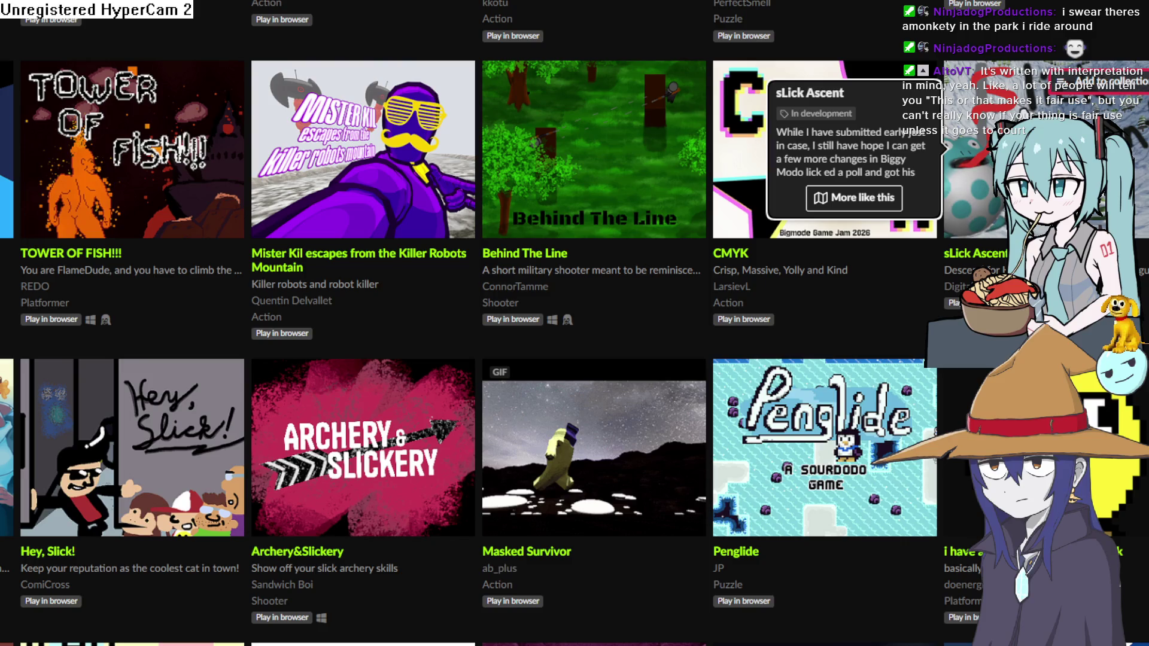
scroll(1018, 179, down, 5)
scroll(1017, 179, down, 7)
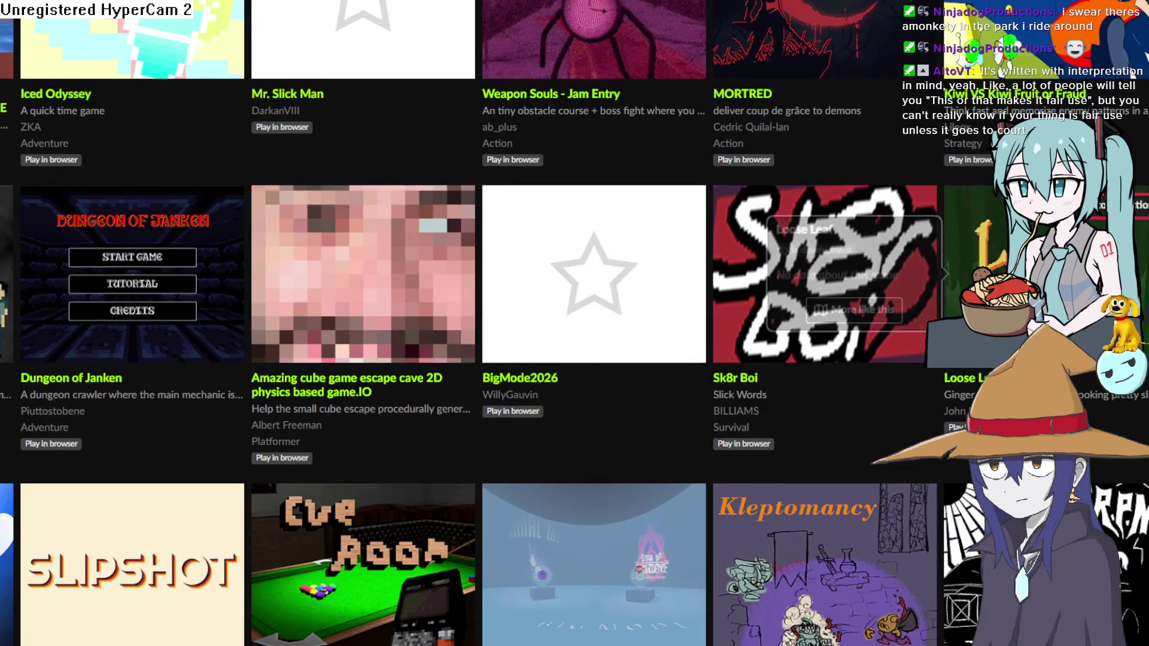
mouse_move(1018, 240)
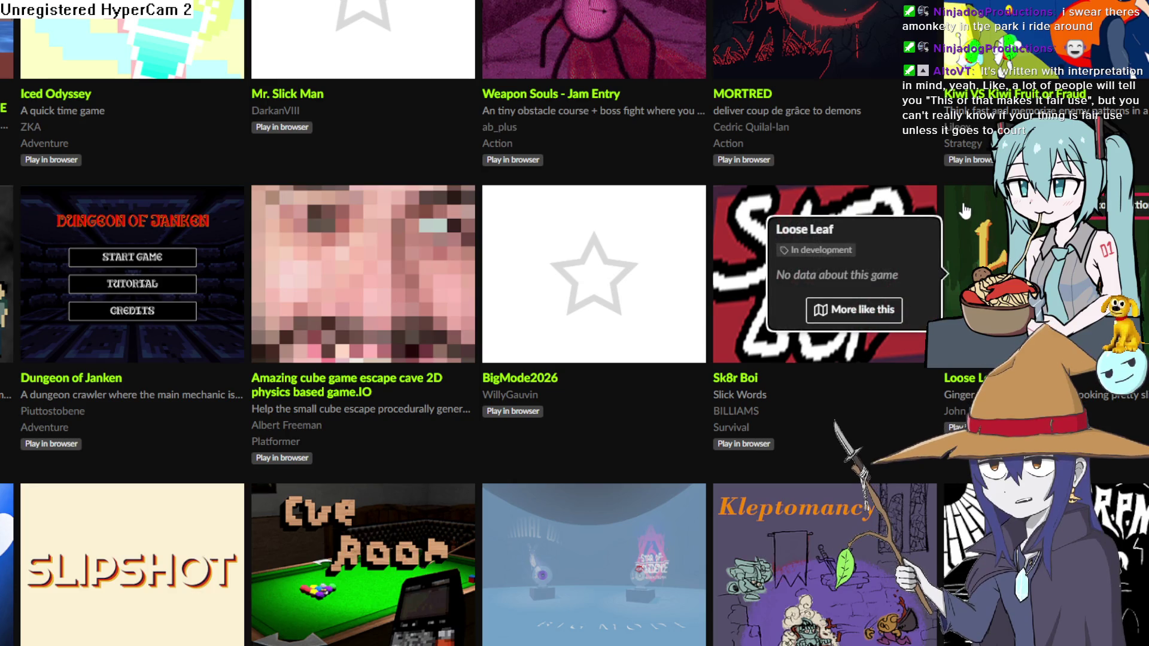
mouse_move(485, 213)
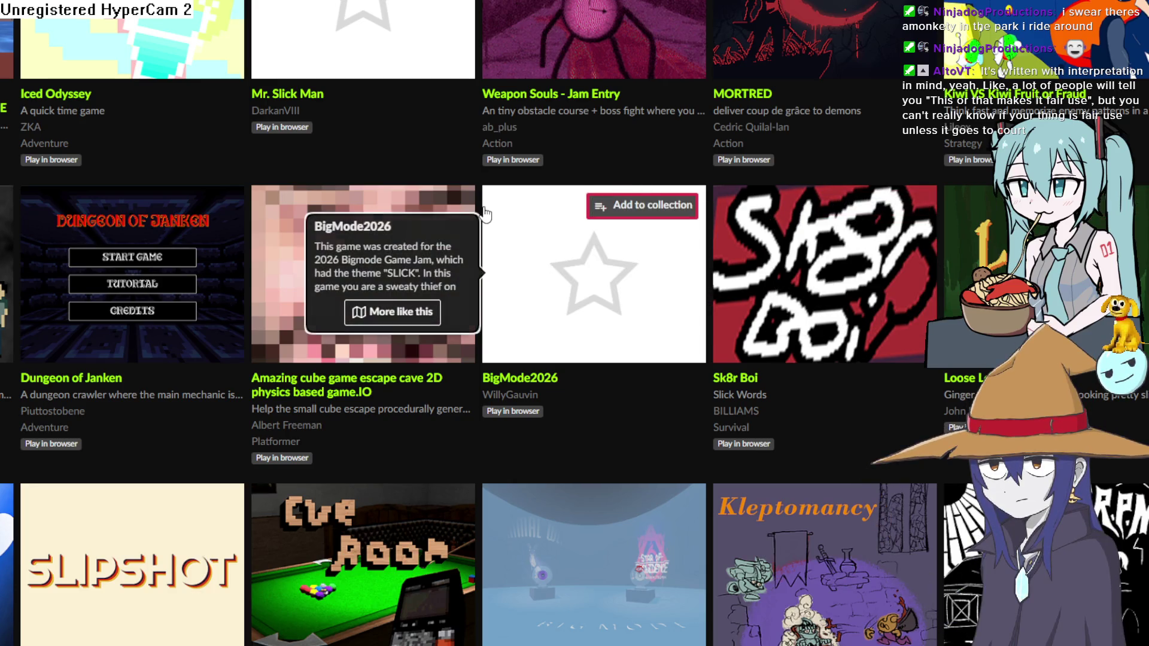
Go back to the jam page's rules and Q&A section.
scroll(447, 213, up, 20)
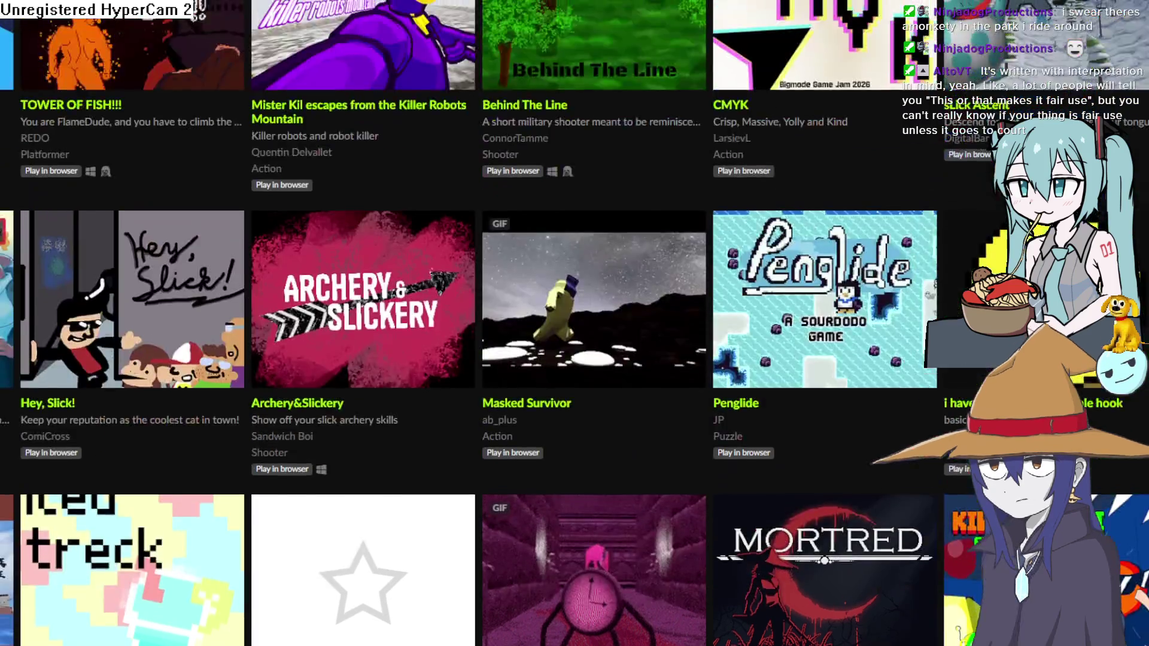
key(alt+Left)
scroll(74, 214, up, 3)
scroll(75, 214, down, 3)
scroll(74, 214, up, 1)
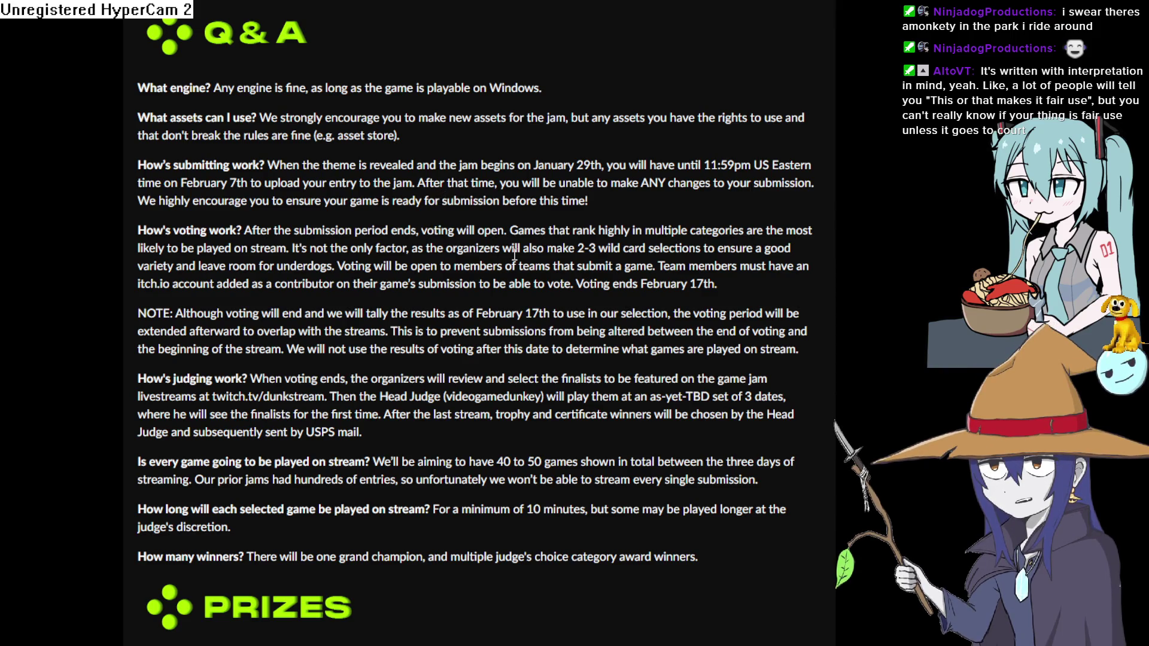
click(659, 280)
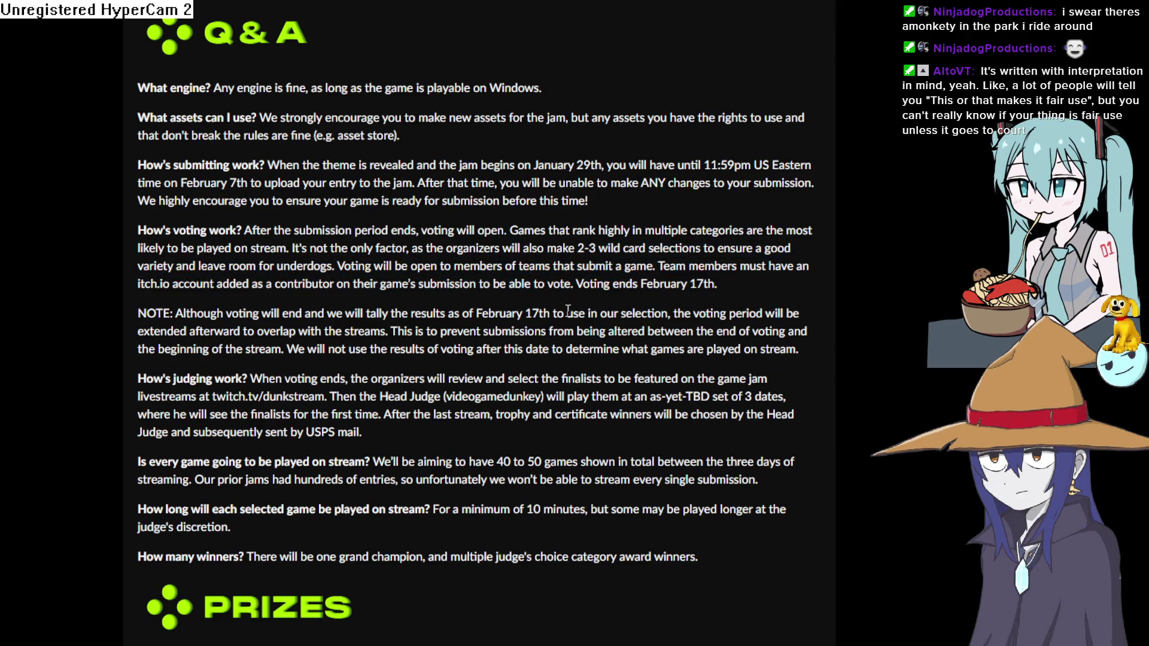
scroll(484, 316, down, 2)
drag(372, 314, 572, 313)
click(530, 314)
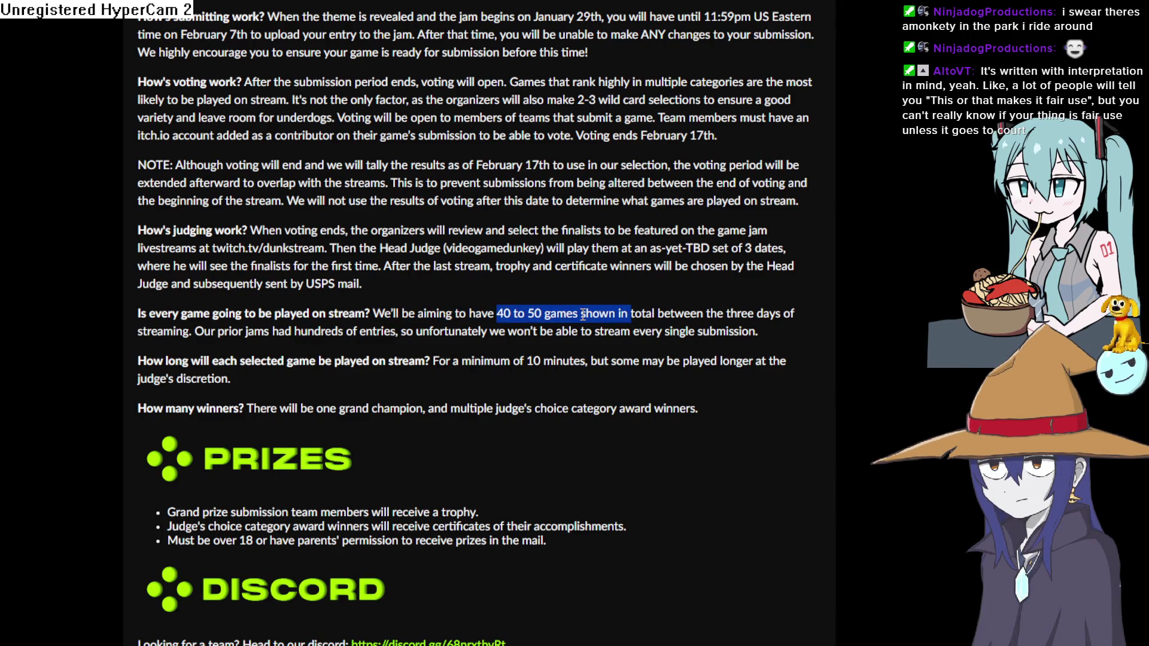
click(583, 316)
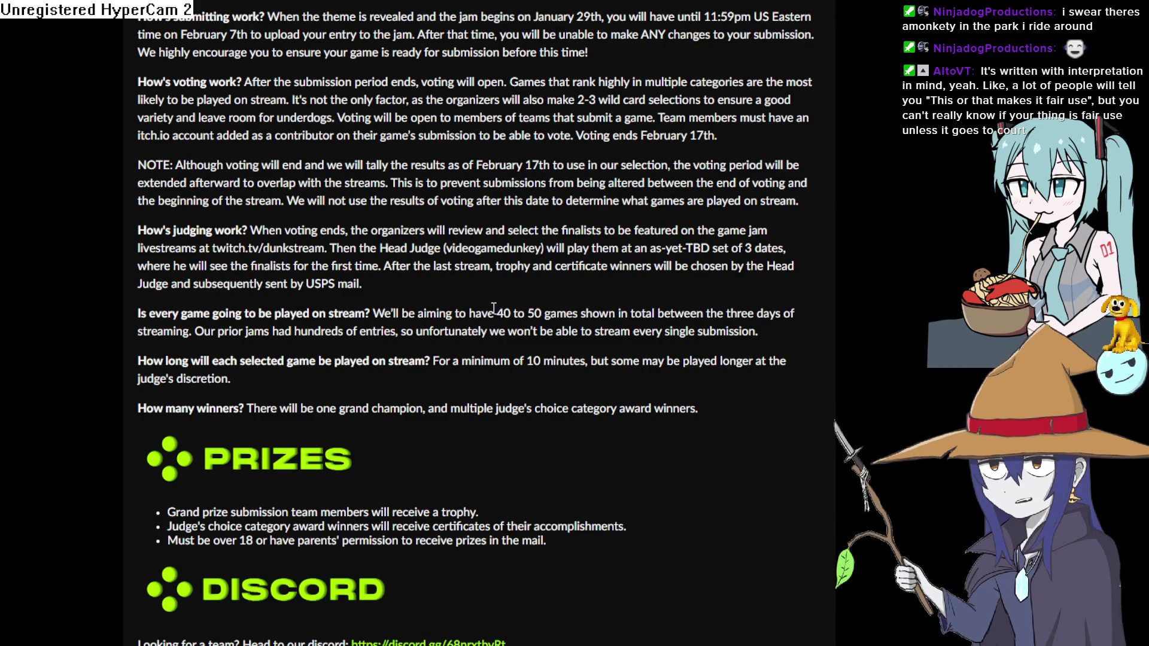
mouse_move(497, 313)
mouse_down()
mouse_move(785, 318)
mouse_move(786, 345)
mouse_up()
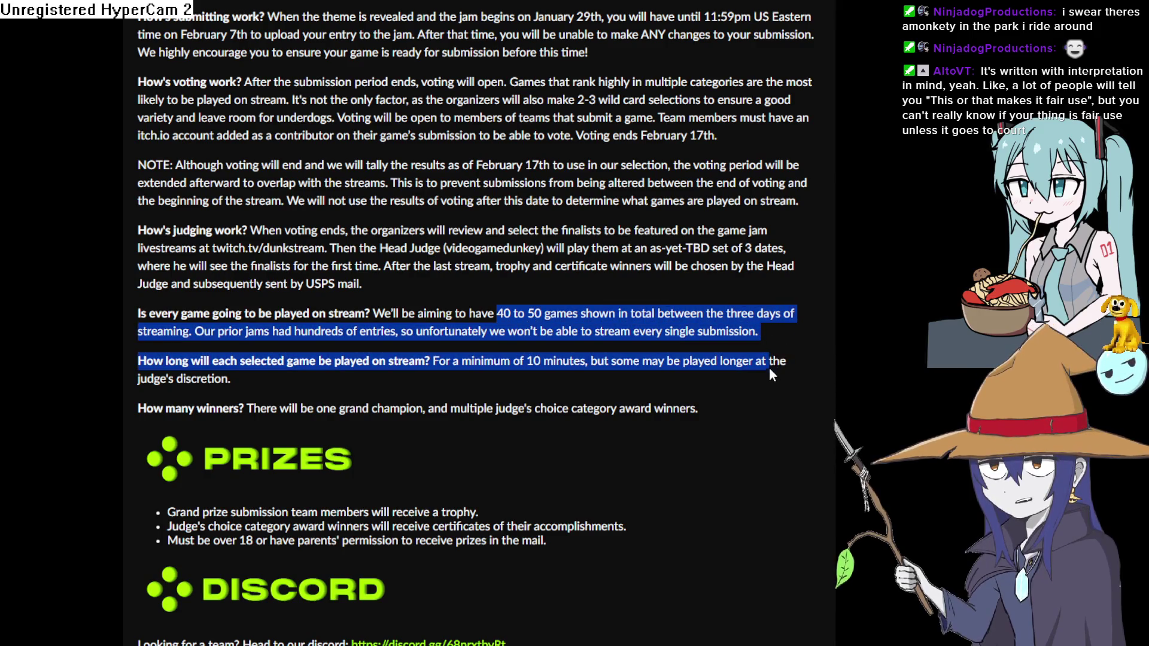
mouse_move(730, 411)
mouse_down()
mouse_move(620, 384)
mouse_move(665, 331)
mouse_move(179, 299)
mouse_move(216, 226)
mouse_move(270, 284)
mouse_move(275, 320)
mouse_up()
click(281, 315)
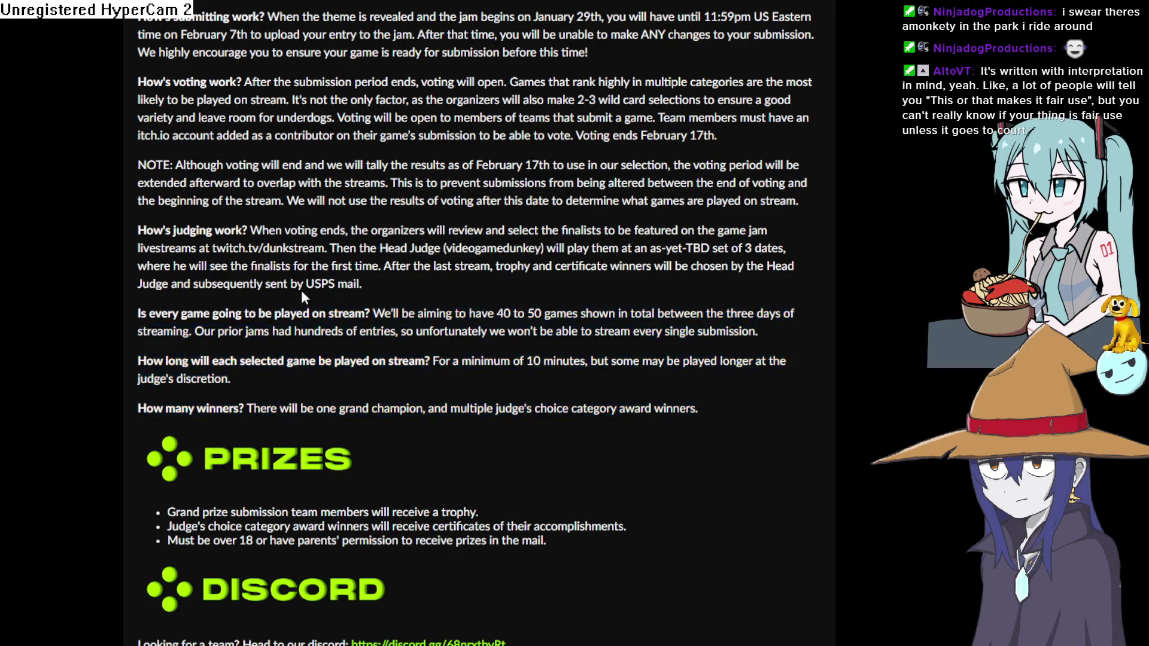
scroll(301, 289, down, 15)
scroll(326, 301, down, 5)
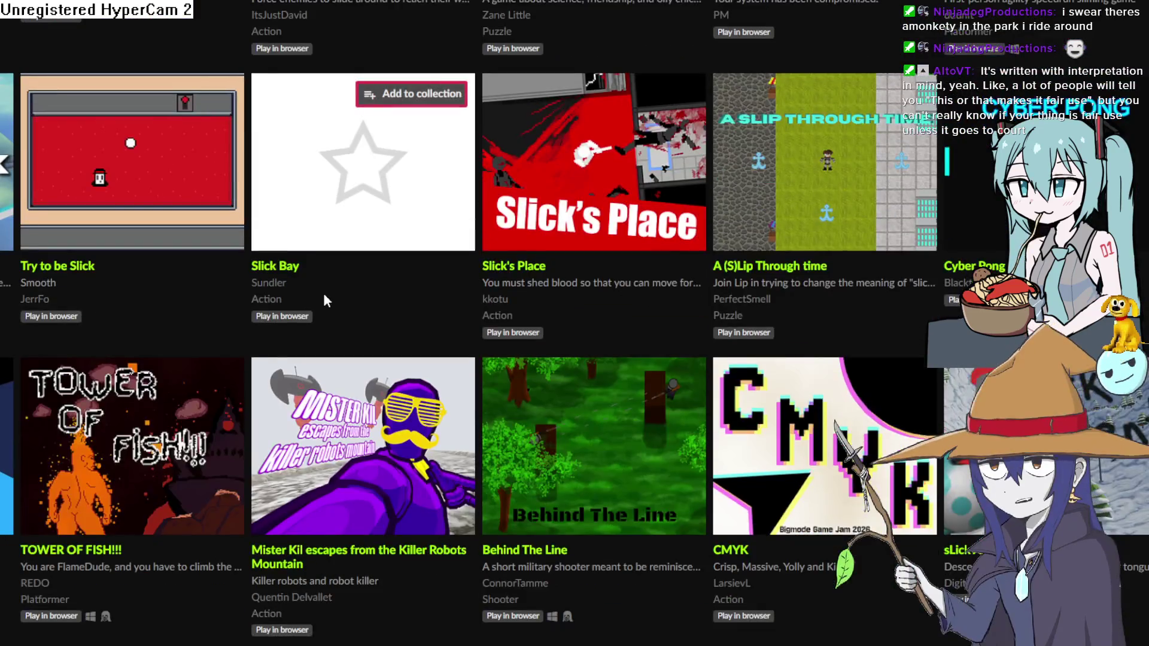
scroll(326, 300, down, 10)
scroll(326, 300, down, 10)
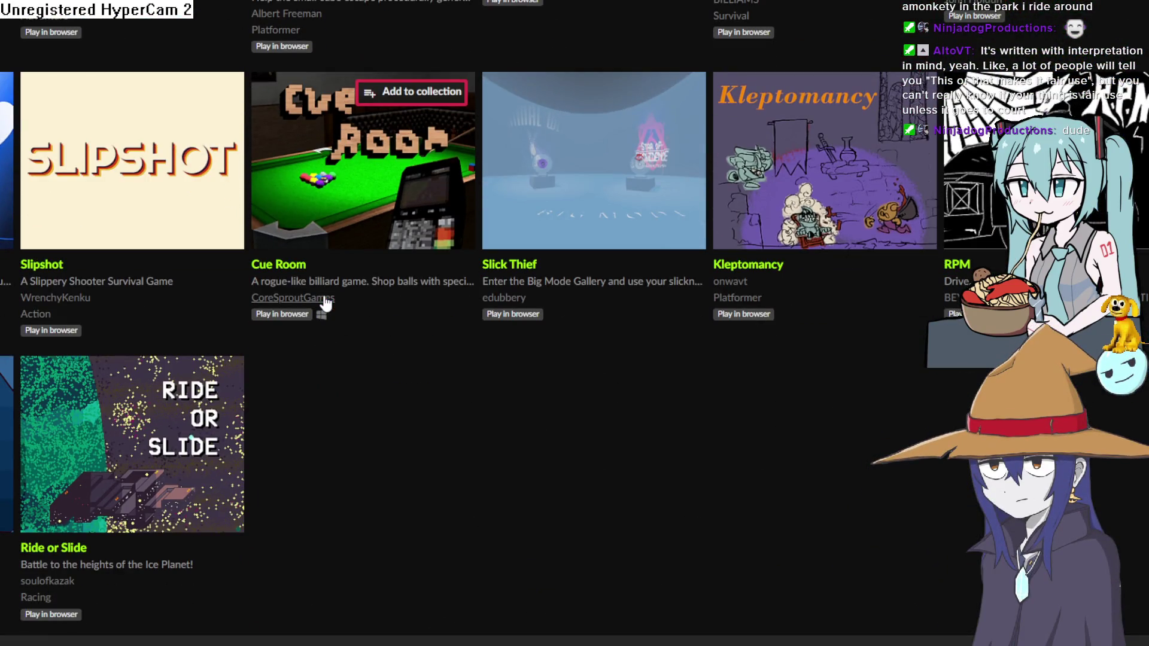
scroll(327, 301, up, 20)
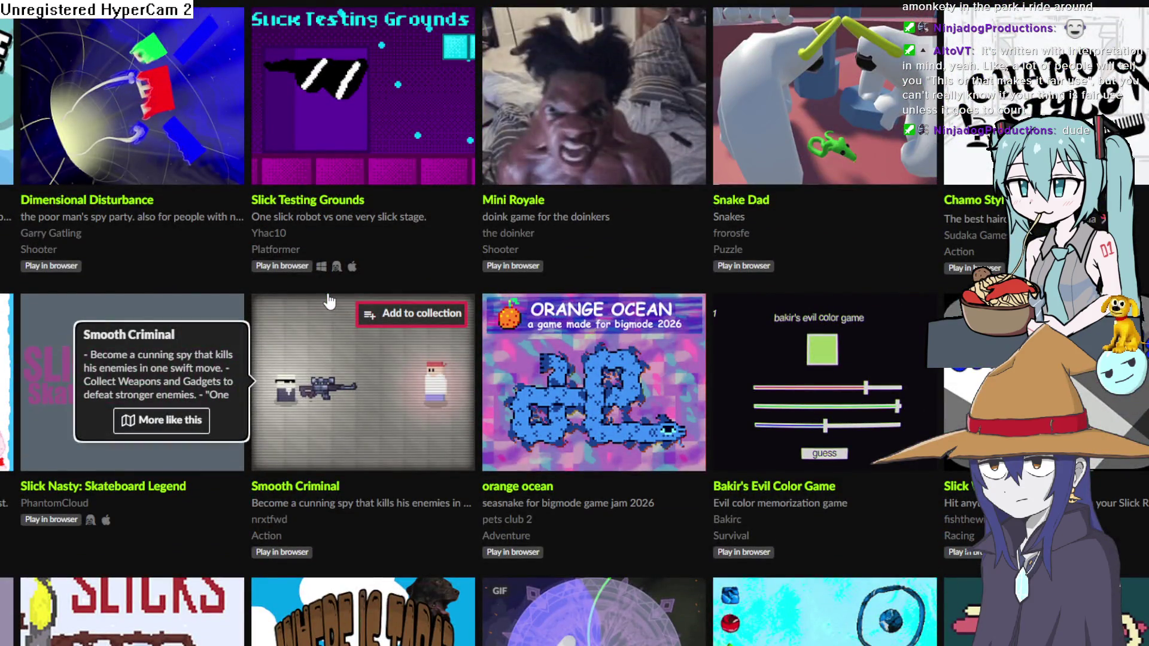
scroll(329, 301, up, 2)
key(alt+Left)
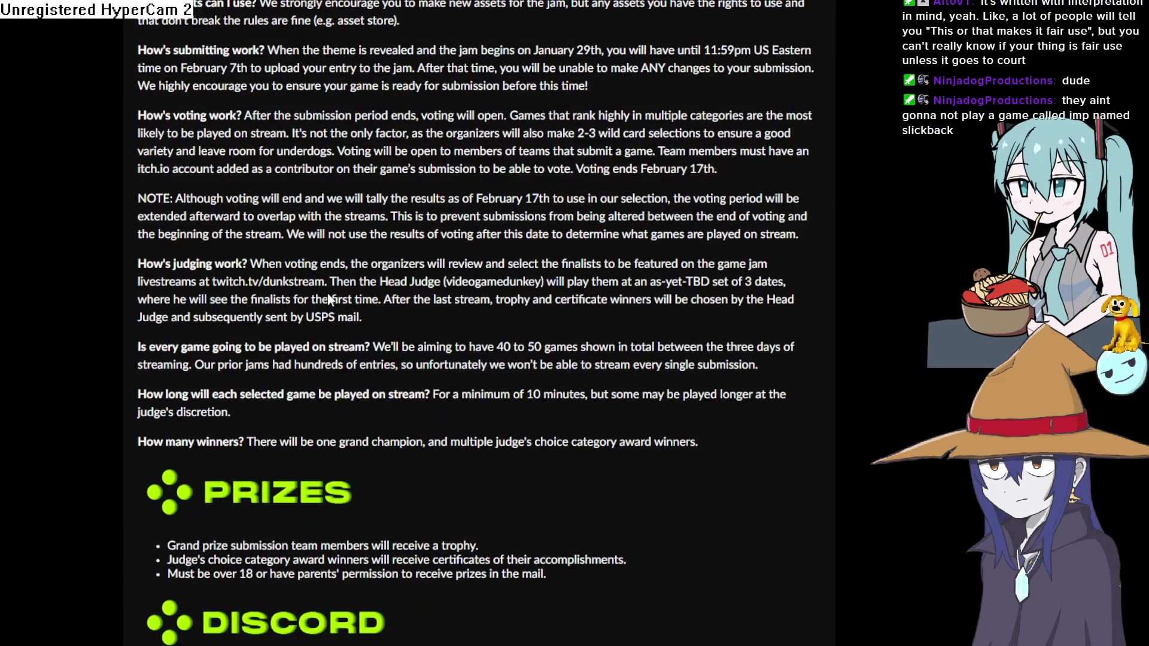
scroll(328, 301, up, 2)
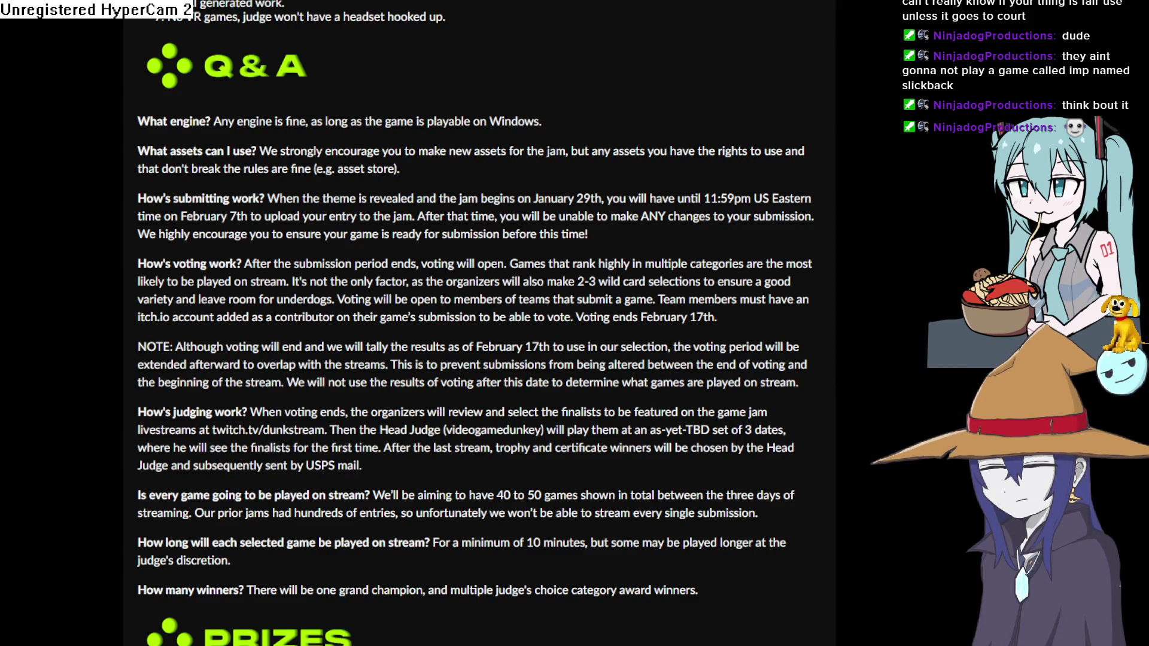
scroll(527, 243, down, 15)
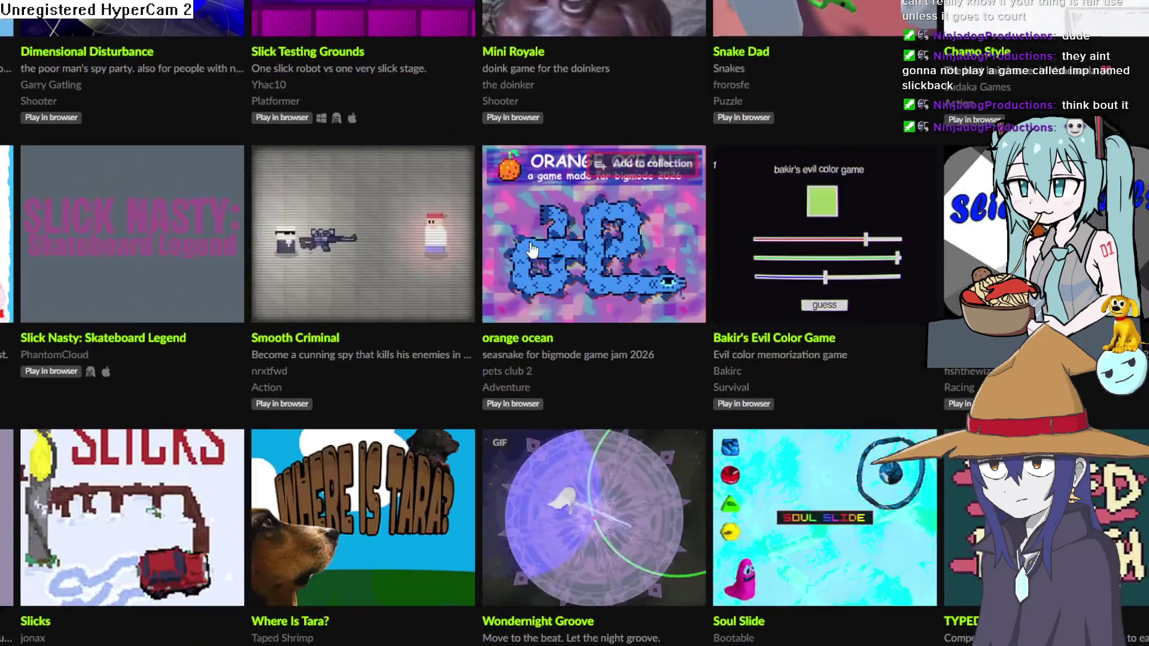
scroll(533, 250, down, 5)
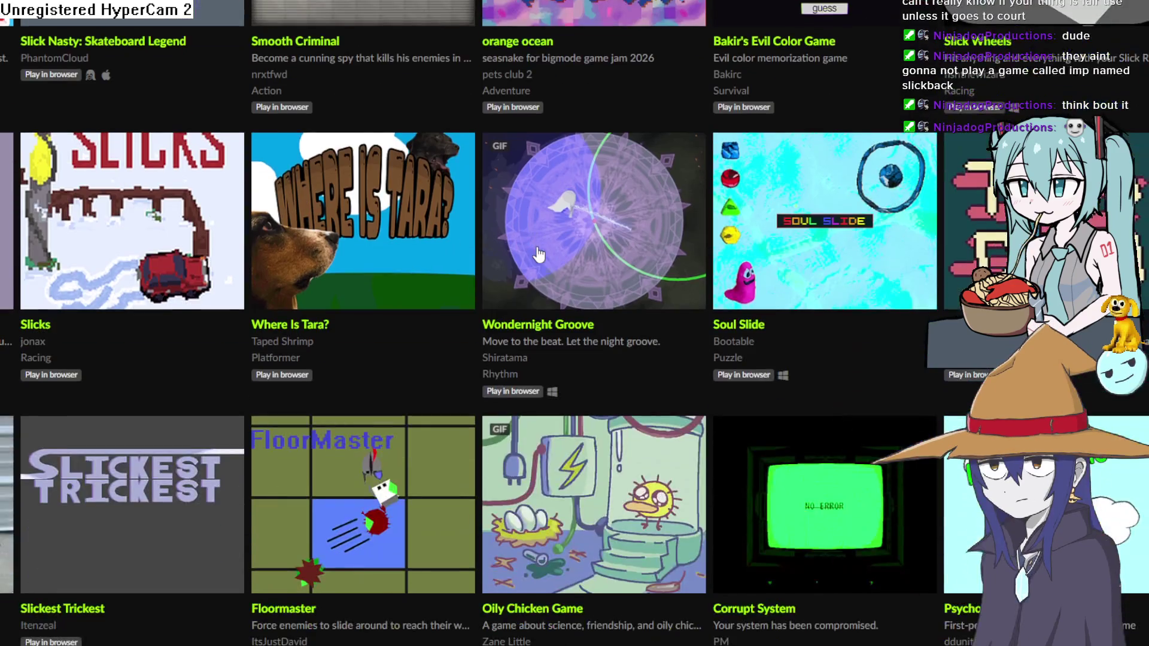
mouse_move(559, 246)
key(alt+Tab)
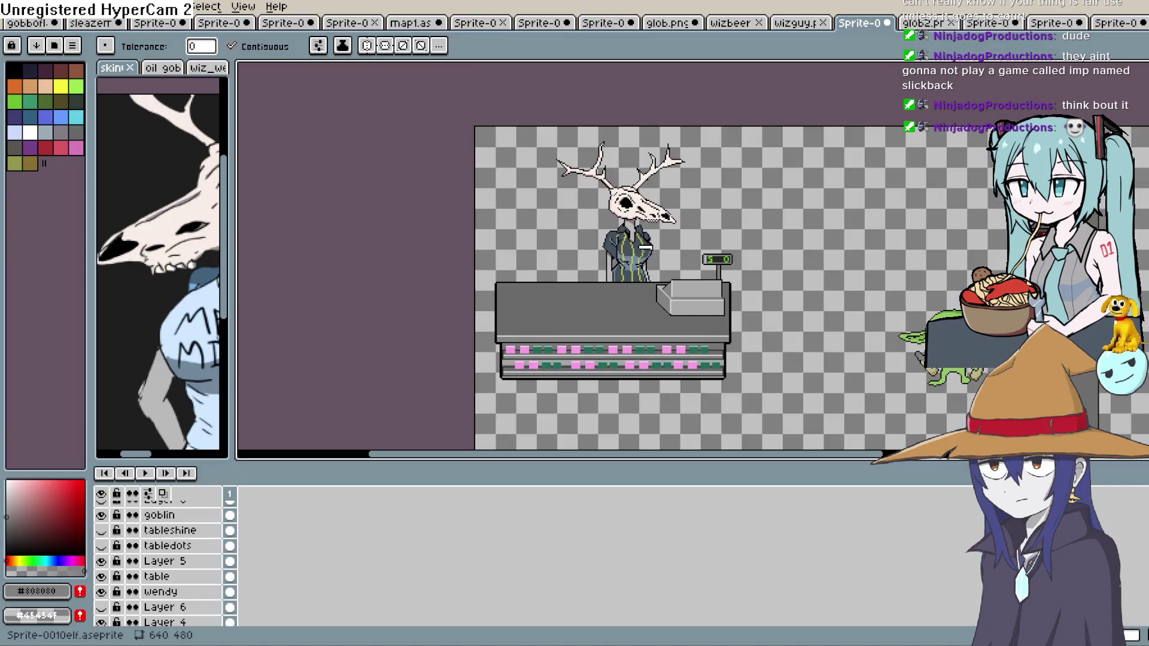
Pan the canvas to reveal the goblin, then zoom onto the register's price display.
key(space)
mouse_move(831, 300)
mouse_down()
mouse_move(847, 159)
mouse_move(913, 176)
mouse_move(915, 233)
mouse_up()
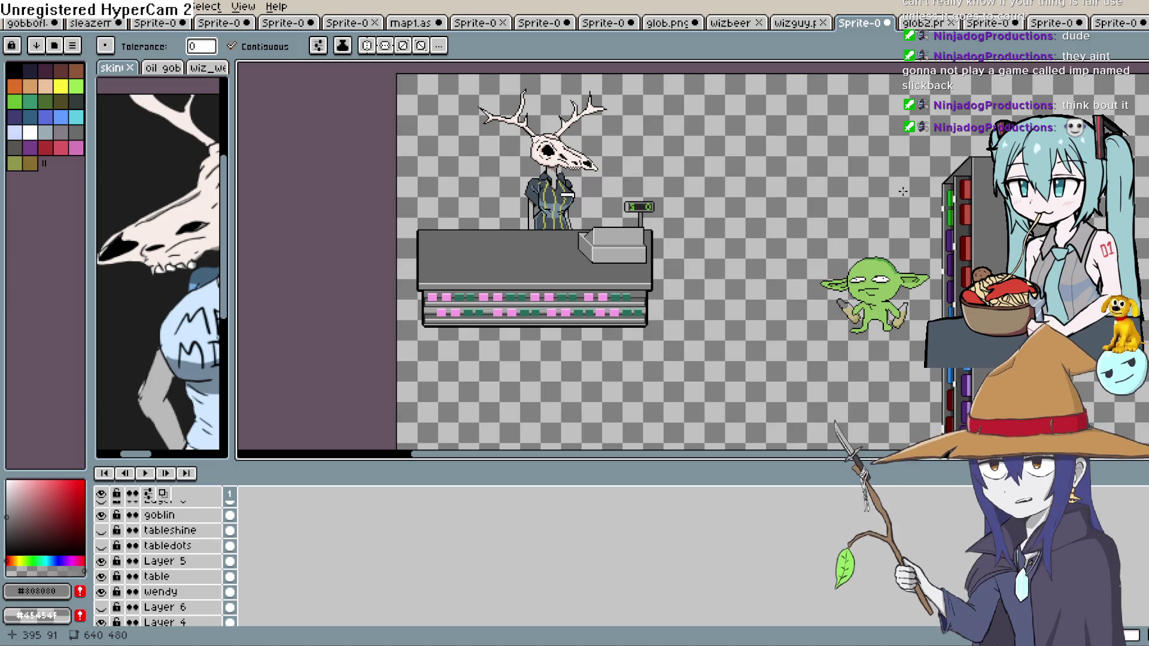
scroll(659, 206, up, 5)
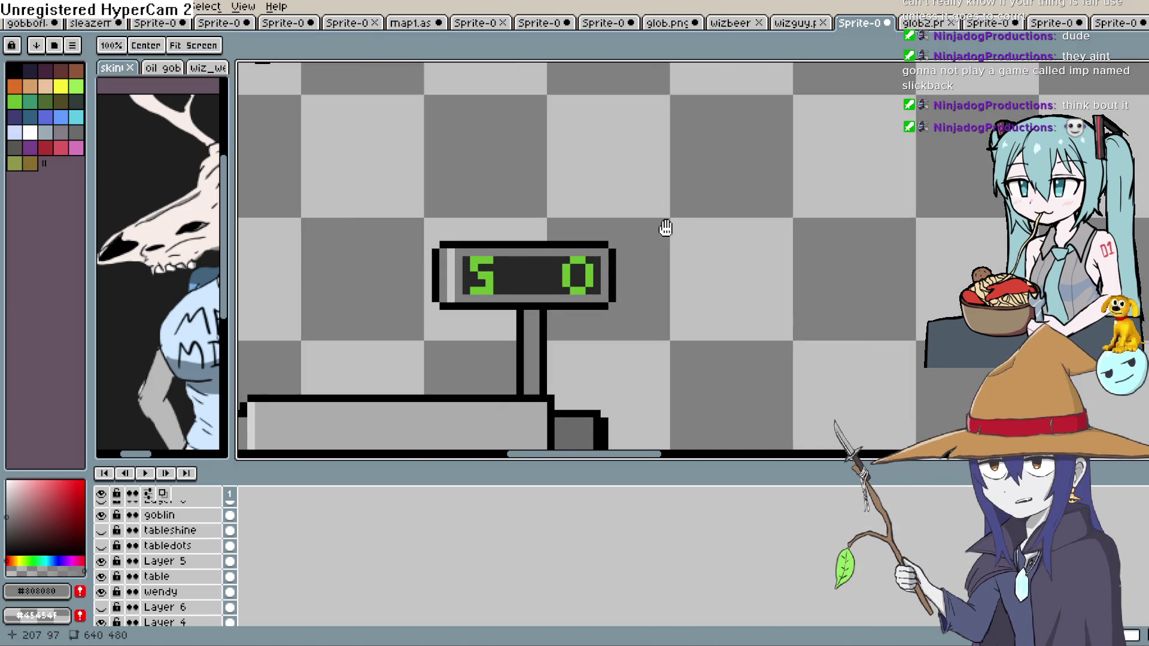
Sample the display green, draw 5.00, and reposition the digits with the rectangular marquee.
drag(662, 226, 726, 180)
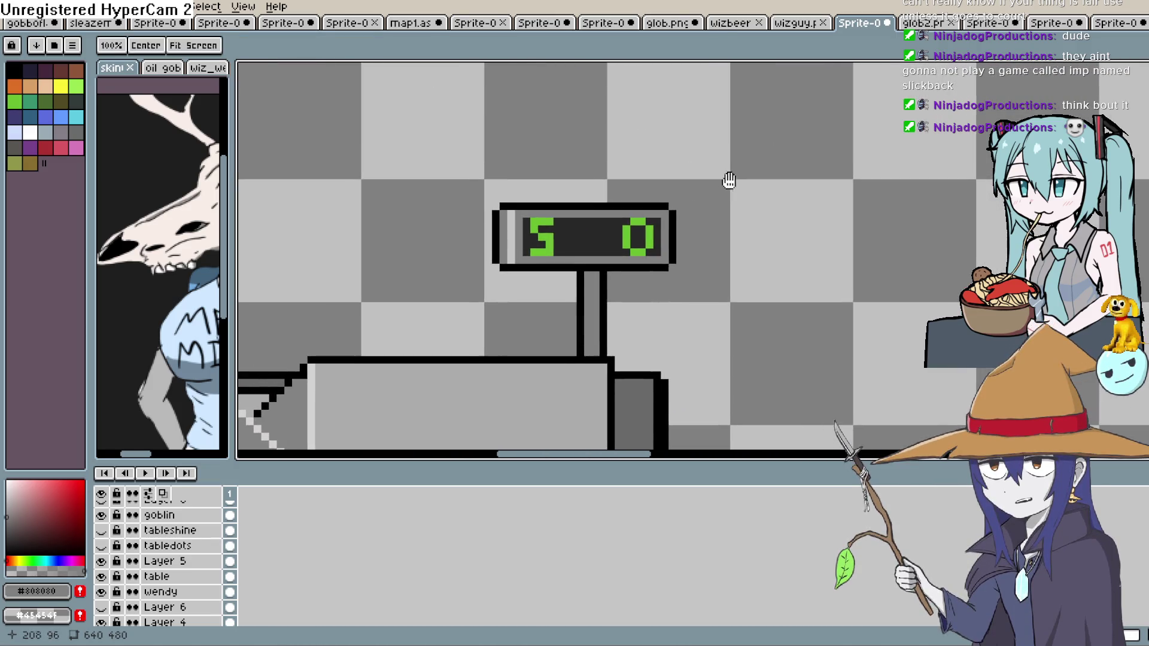
click(539, 240)
key(b)
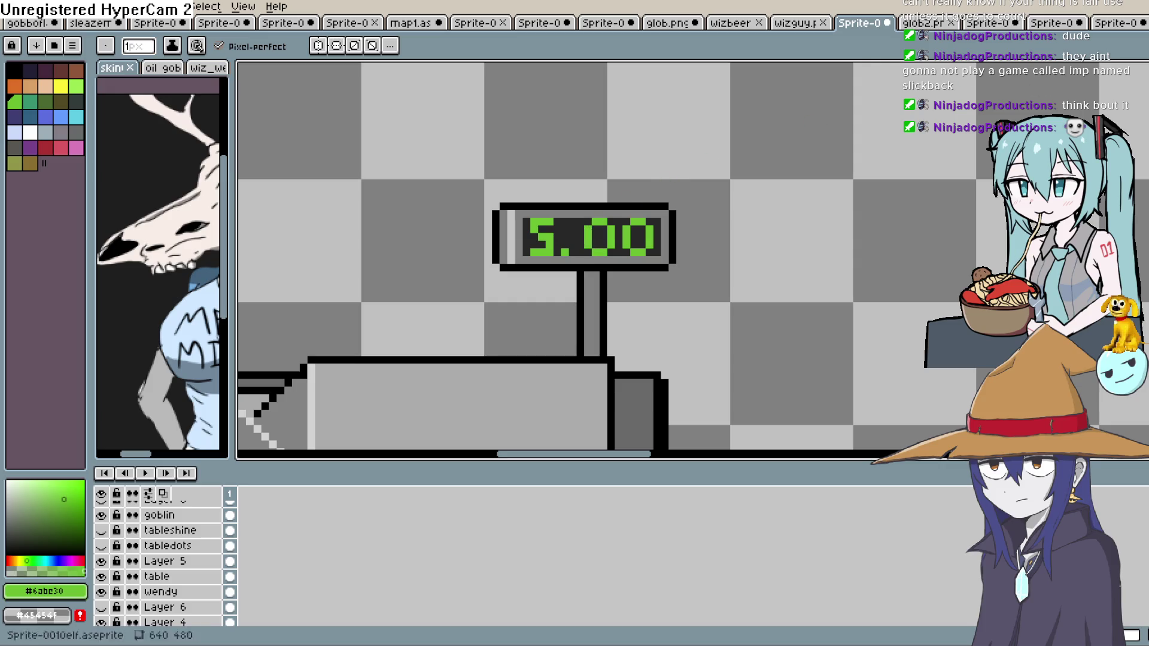
key(m)
mouse_move(573, 196)
mouse_down()
mouse_move(571, 275)
mouse_move(503, 282)
mouse_move(533, 267)
mouse_up()
click(718, 207)
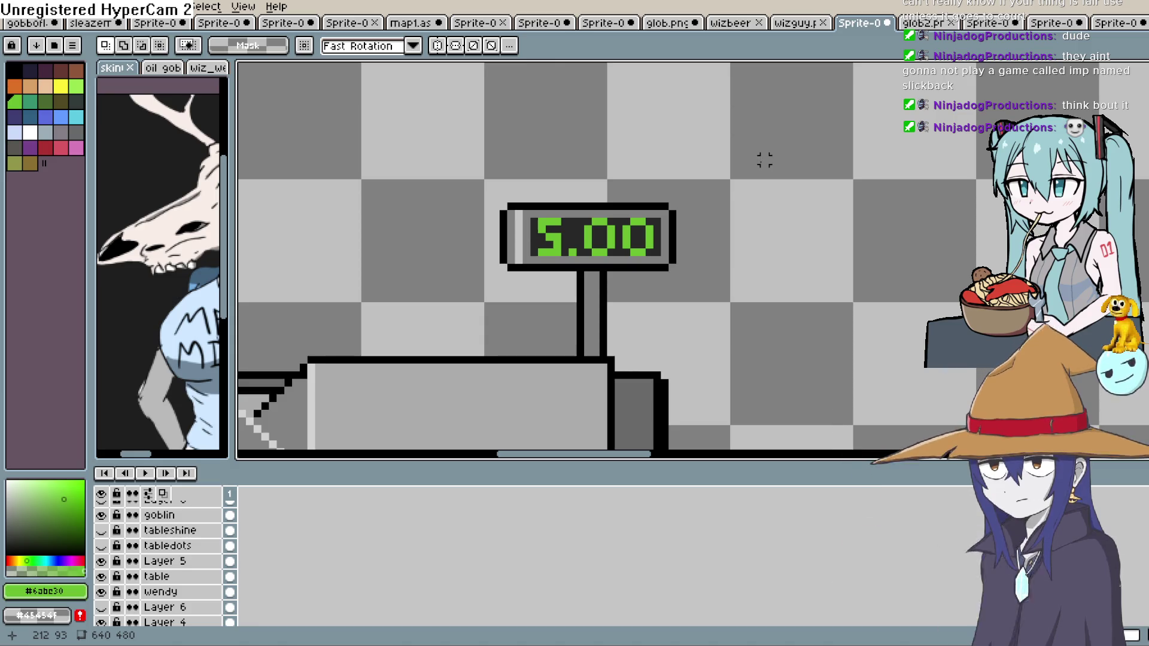
Bring the counter and clerk into view and sample the register's mid grey for touch-ups.
drag(752, 179, 748, 152)
scroll(749, 152, up, 1)
scroll(749, 152, down, 2)
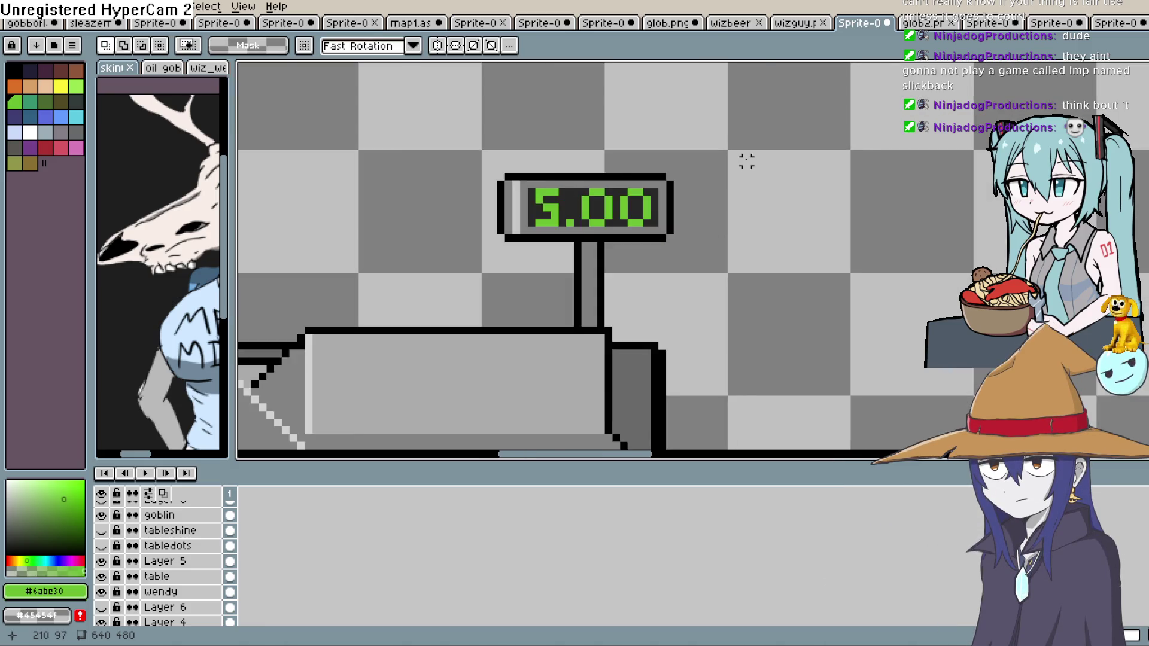
scroll(761, 154, down, 2)
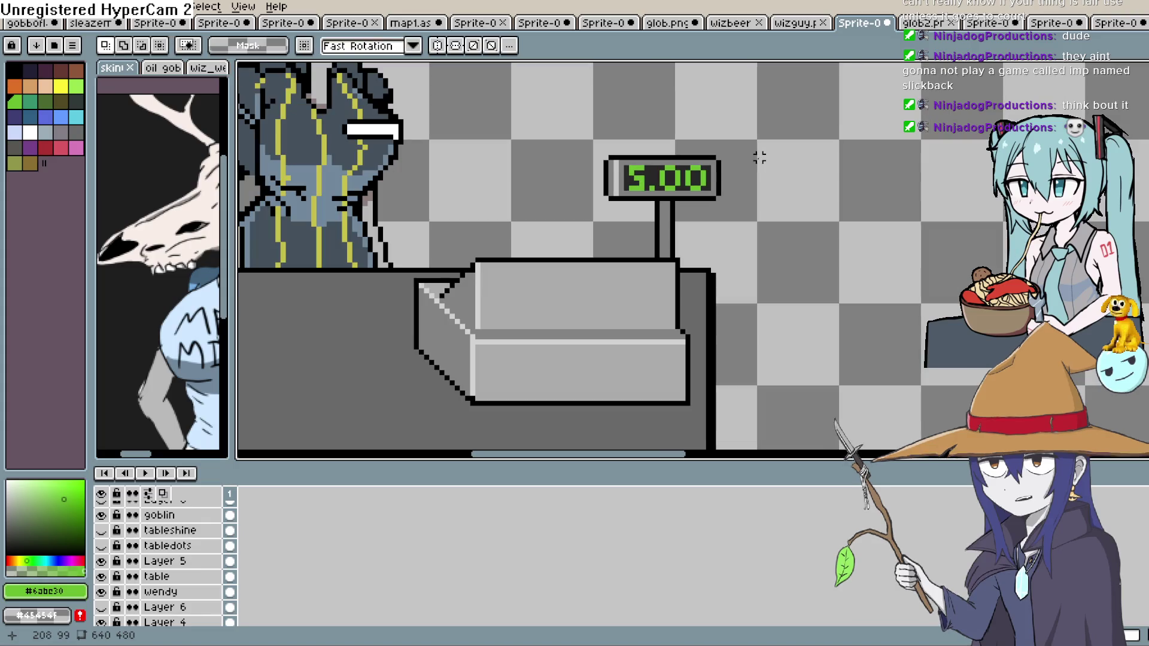
mouse_move(754, 164)
mouse_down()
mouse_move(746, 214)
mouse_move(749, 187)
mouse_move(715, 185)
mouse_move(755, 247)
mouse_up()
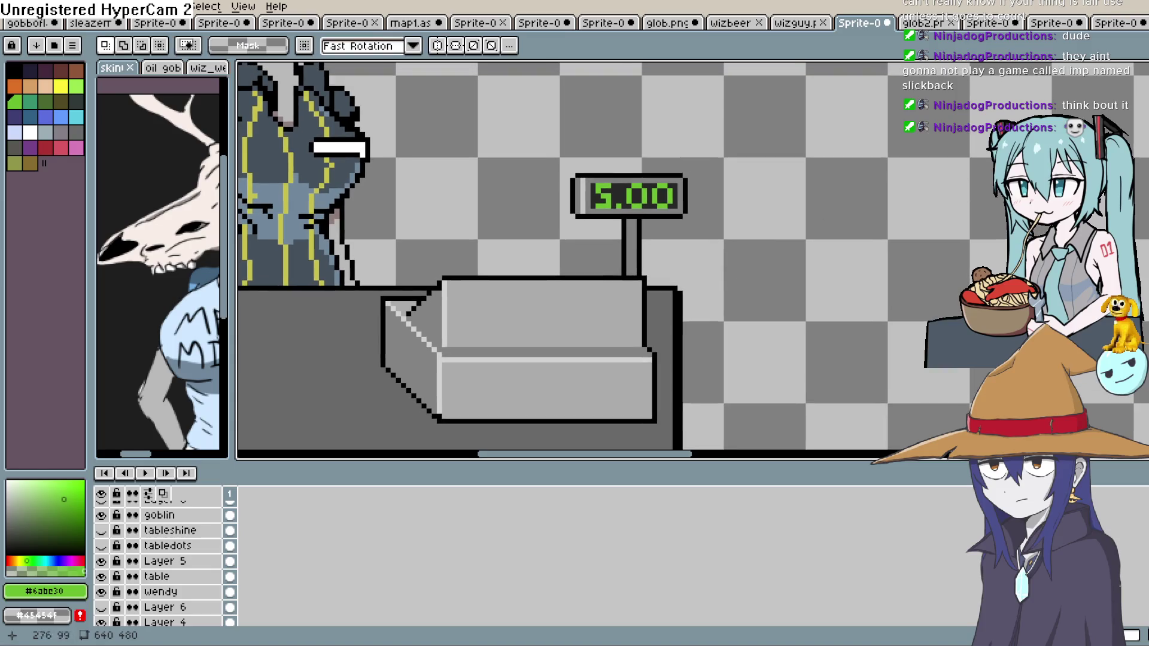
key(i)
click(417, 305)
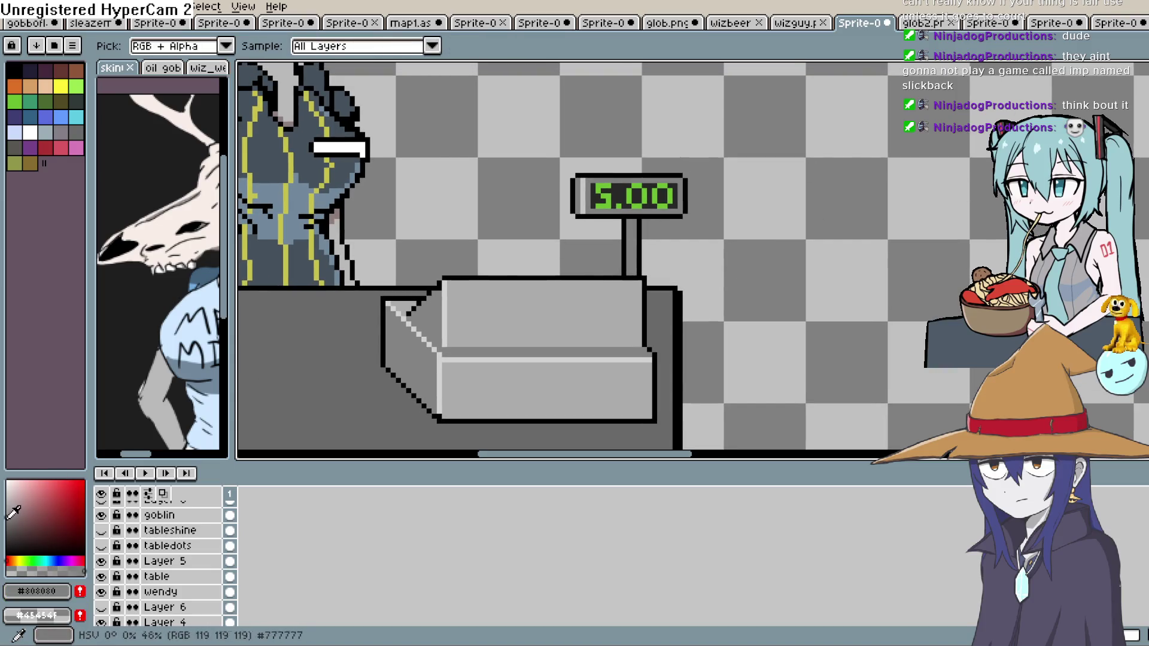
key(b)
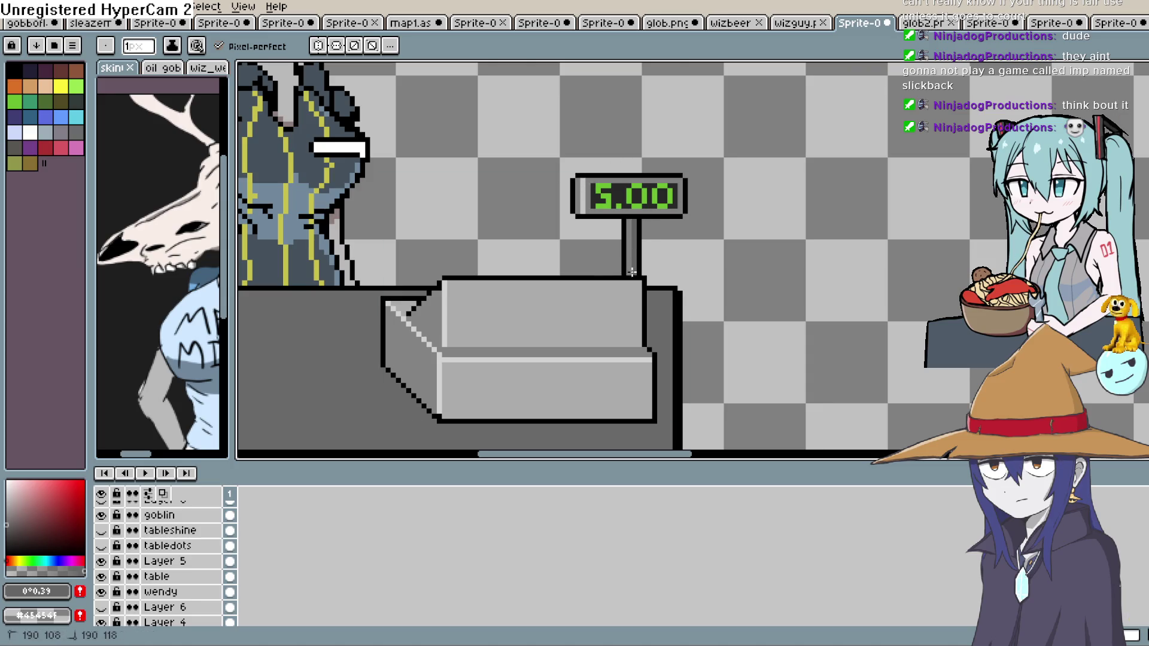
Zoom onto the 5.00 display to tidy it, then pan across the counter to its bottom edge.
scroll(715, 191, up, 3)
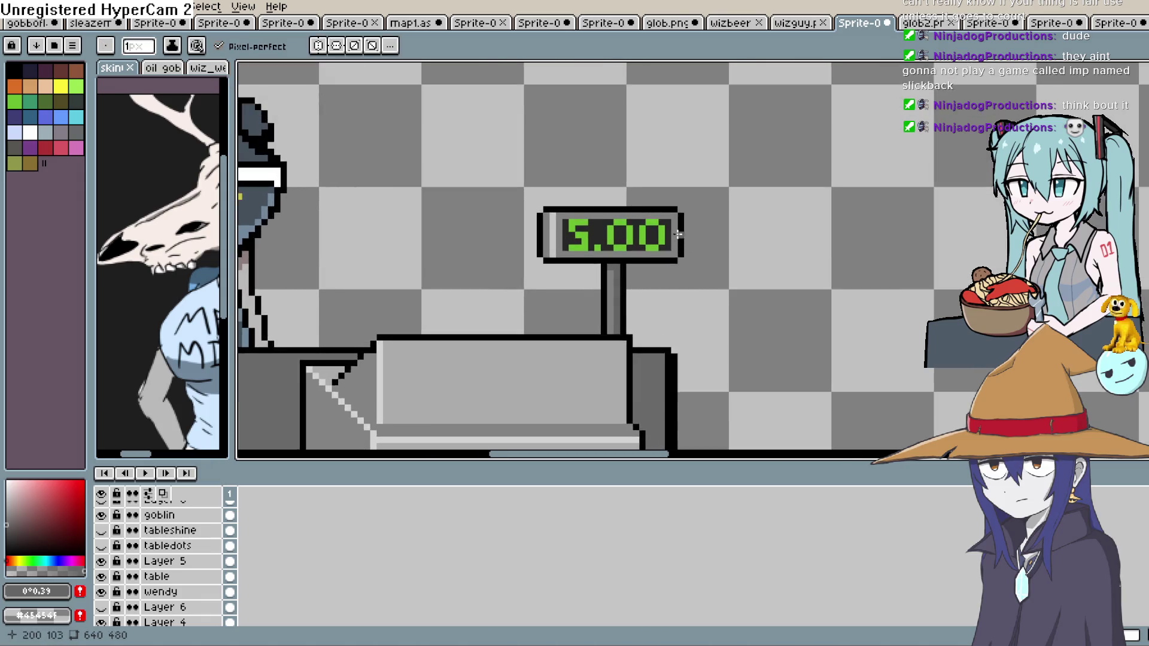
drag(629, 281, 631, 272)
key(i)
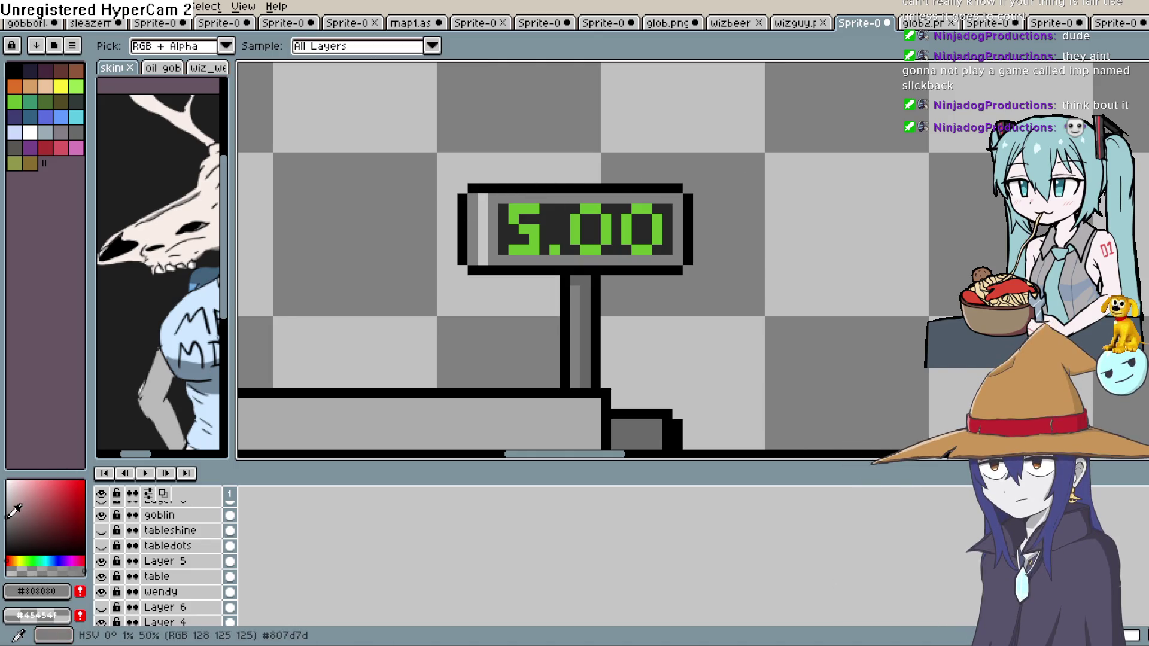
key(w)
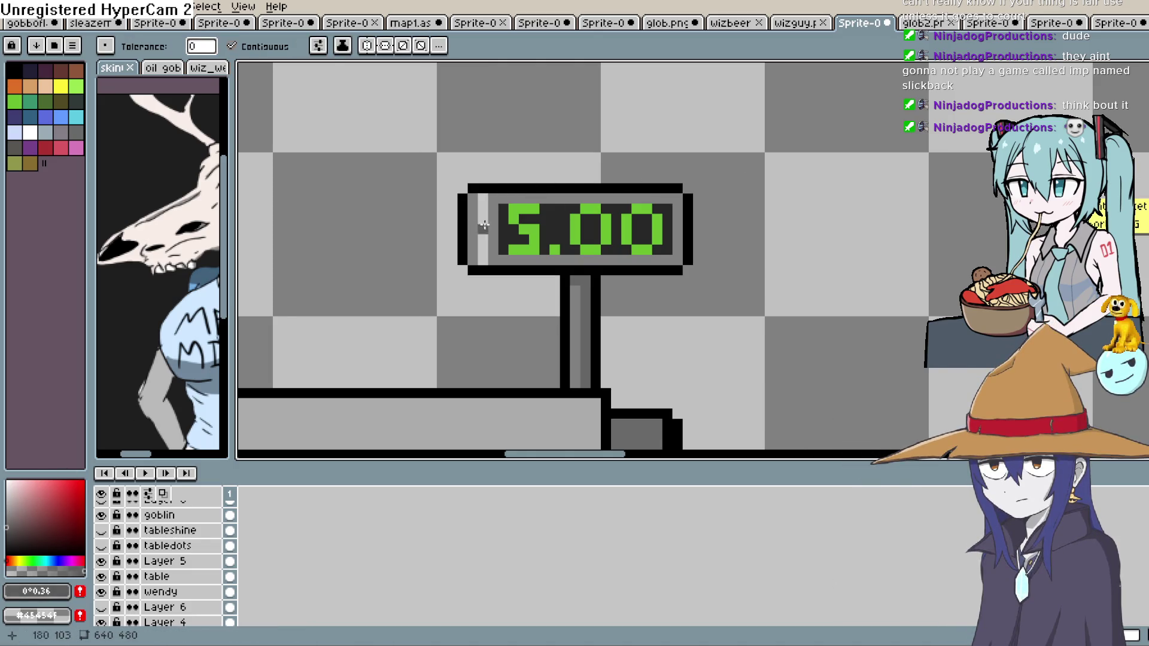
scroll(556, 201, down, 2)
scroll(687, 231, up, 3)
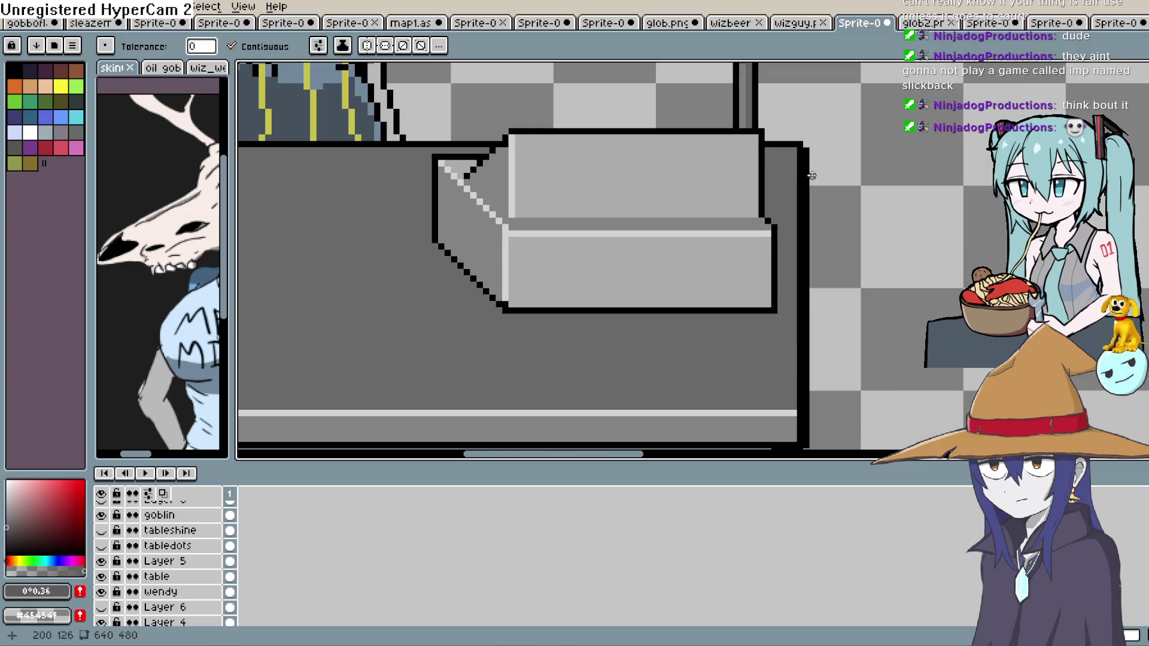
key(b)
scroll(778, 240, down, 3)
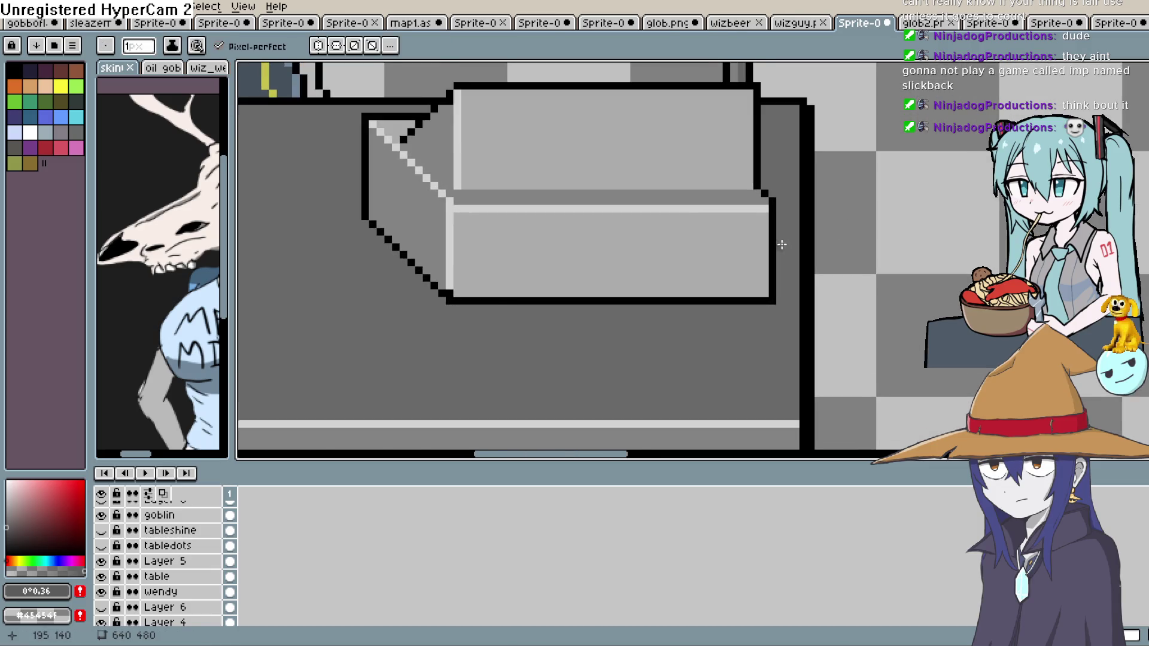
scroll(769, 248, down, 2)
mouse_move(770, 247)
mouse_down()
mouse_move(693, 299)
mouse_move(698, 331)
mouse_up()
scroll(697, 330, up, 4)
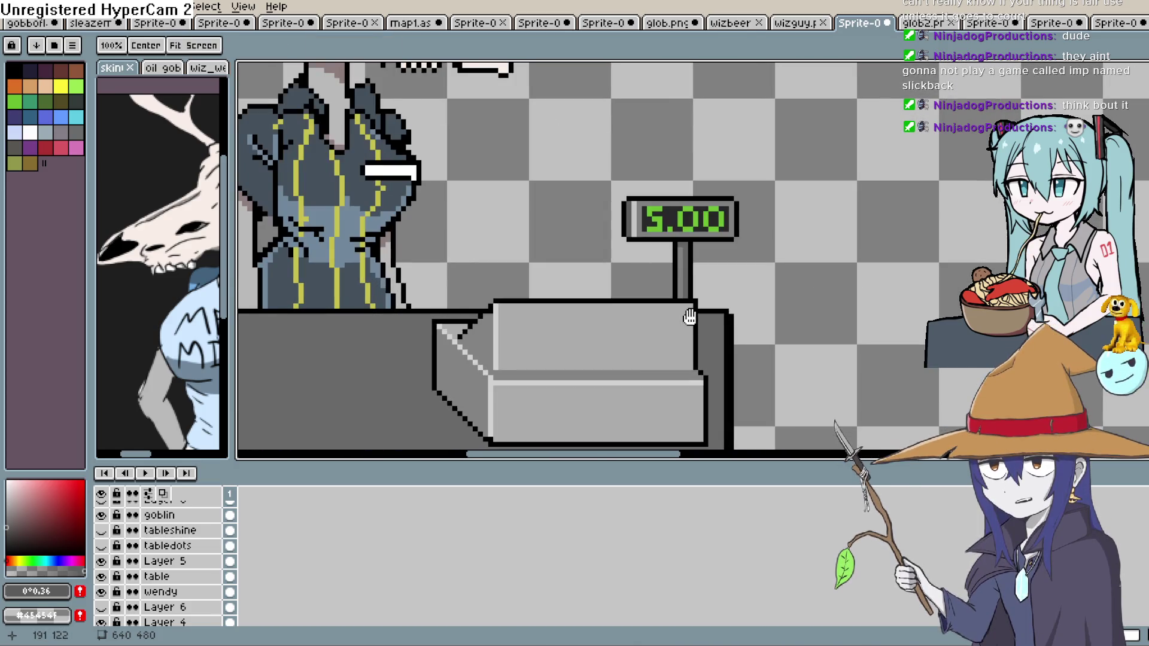
mouse_move(682, 290)
mouse_down()
mouse_move(687, 261)
mouse_move(789, 213)
mouse_move(777, 259)
mouse_up()
scroll(777, 259, down, 3)
key(b)
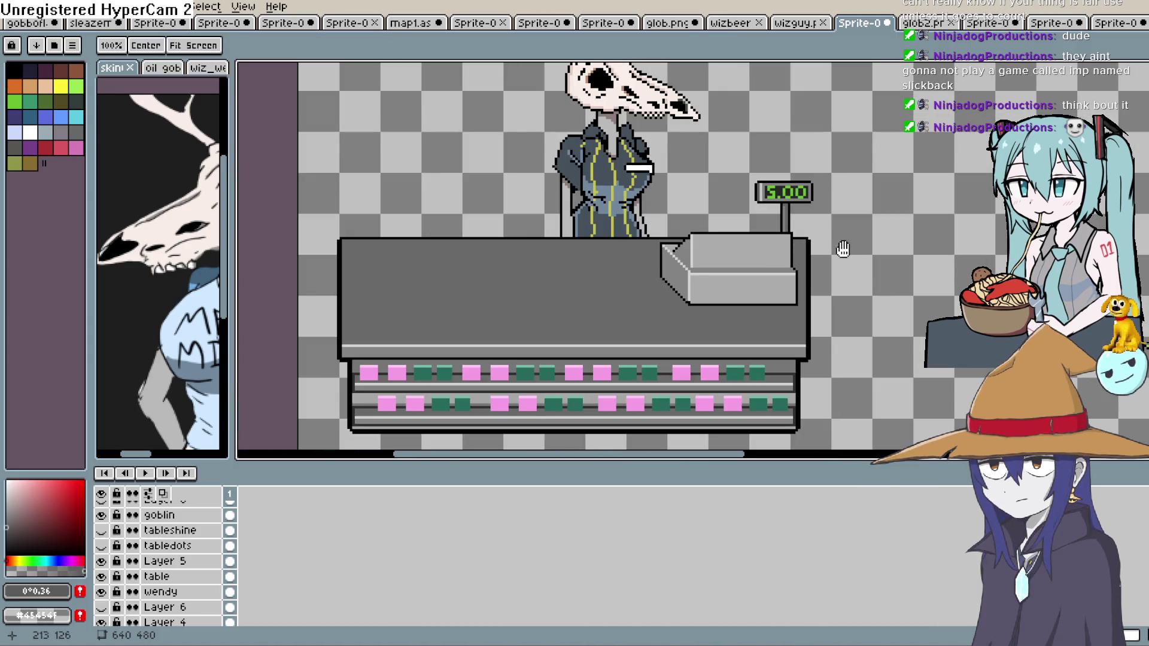
key(space)
mouse_move(871, 287)
mouse_down()
mouse_move(804, 282)
mouse_move(828, 257)
mouse_move(729, 235)
mouse_move(767, 277)
mouse_move(756, 300)
mouse_move(794, 236)
mouse_up()
drag(721, 272, 730, 253)
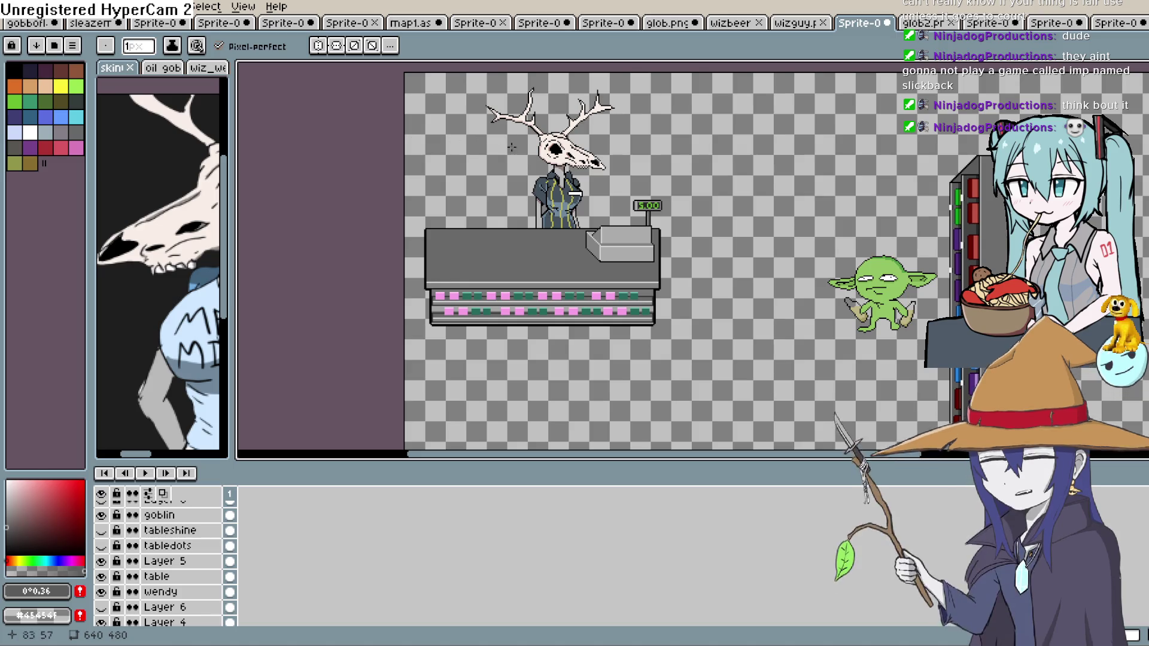
scroll(536, 182, up, 3)
scroll(537, 182, down, 2)
scroll(536, 182, up, 1)
scroll(536, 182, down, 3)
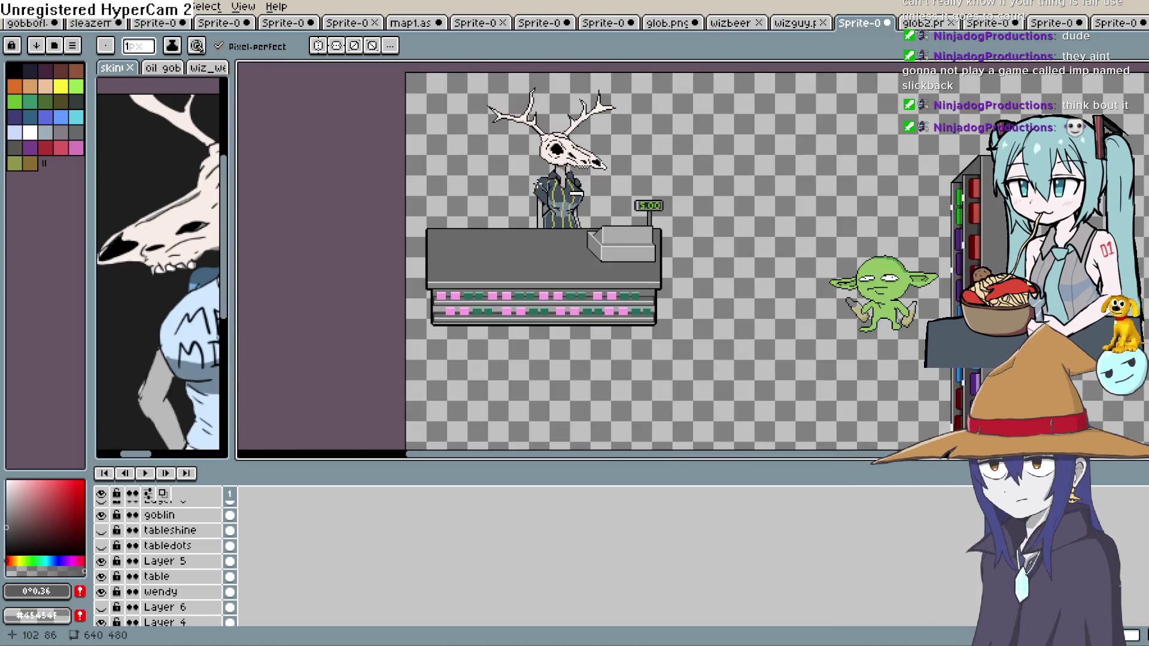
drag(535, 184, 519, 218)
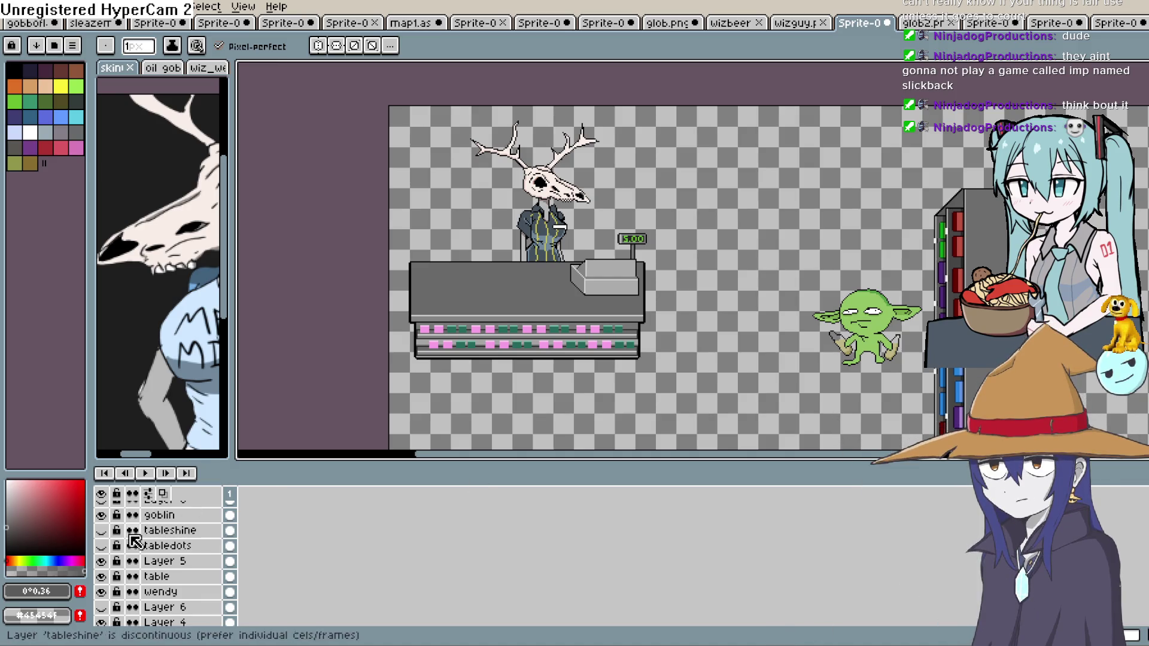
Flick Layer 9 and tableshine on and off, leaving tableshine visible and the legs sketch hidden.
scroll(162, 544, up, 3)
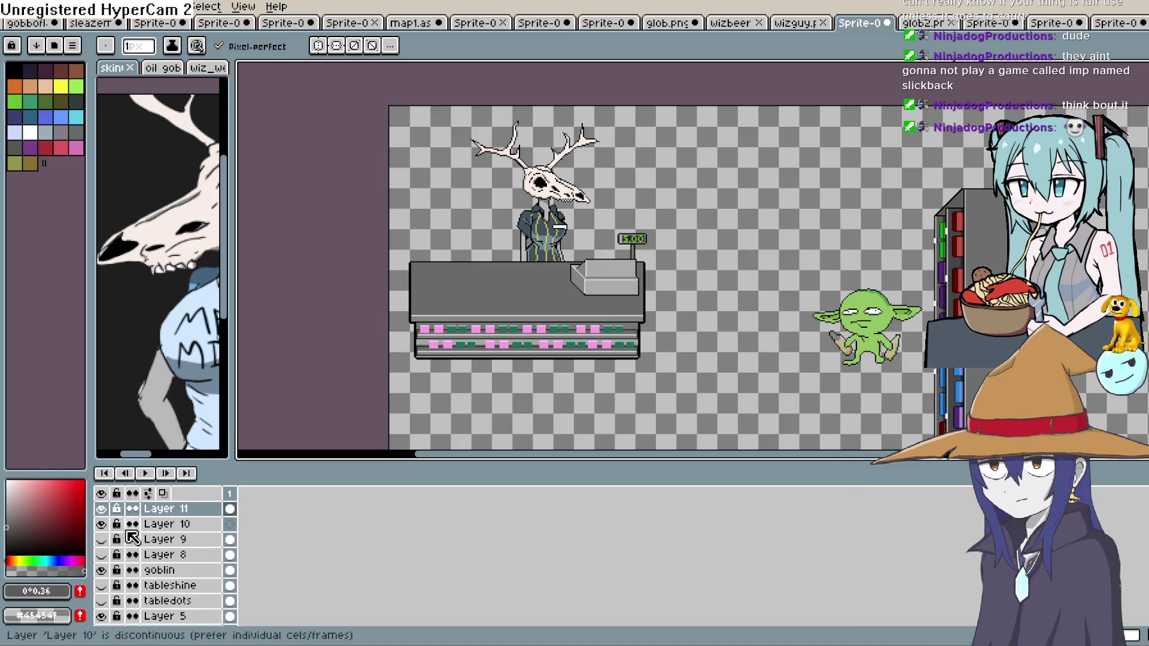
click(102, 540)
click(102, 540)
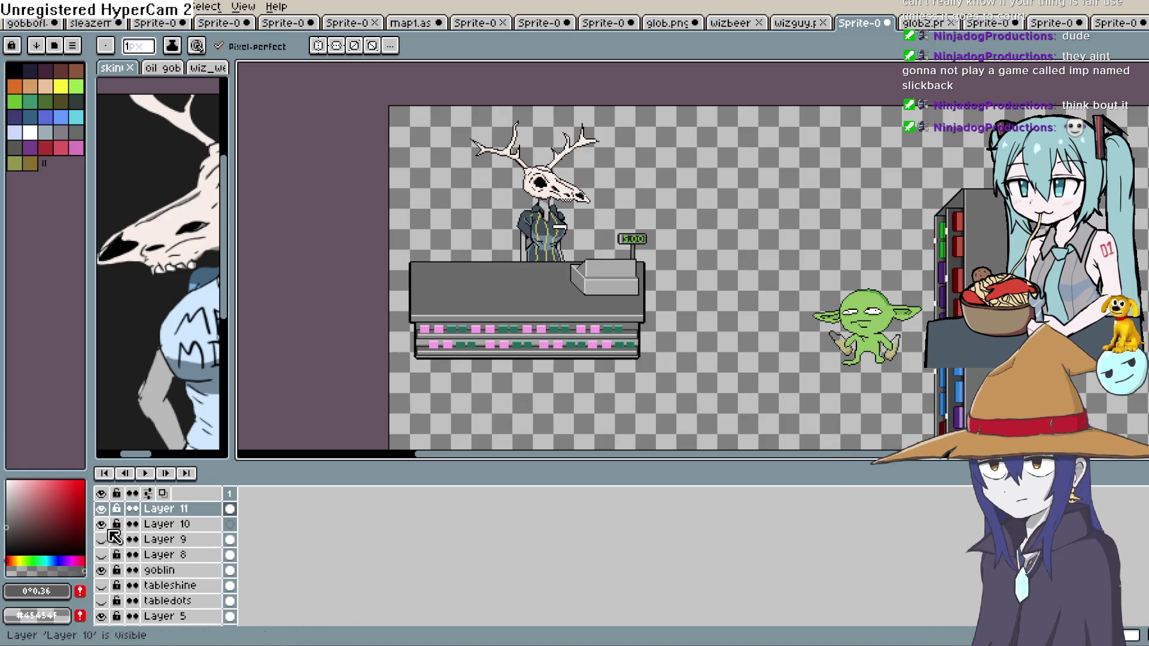
click(101, 586)
click(101, 586)
click(102, 586)
scroll(147, 572, down, 4)
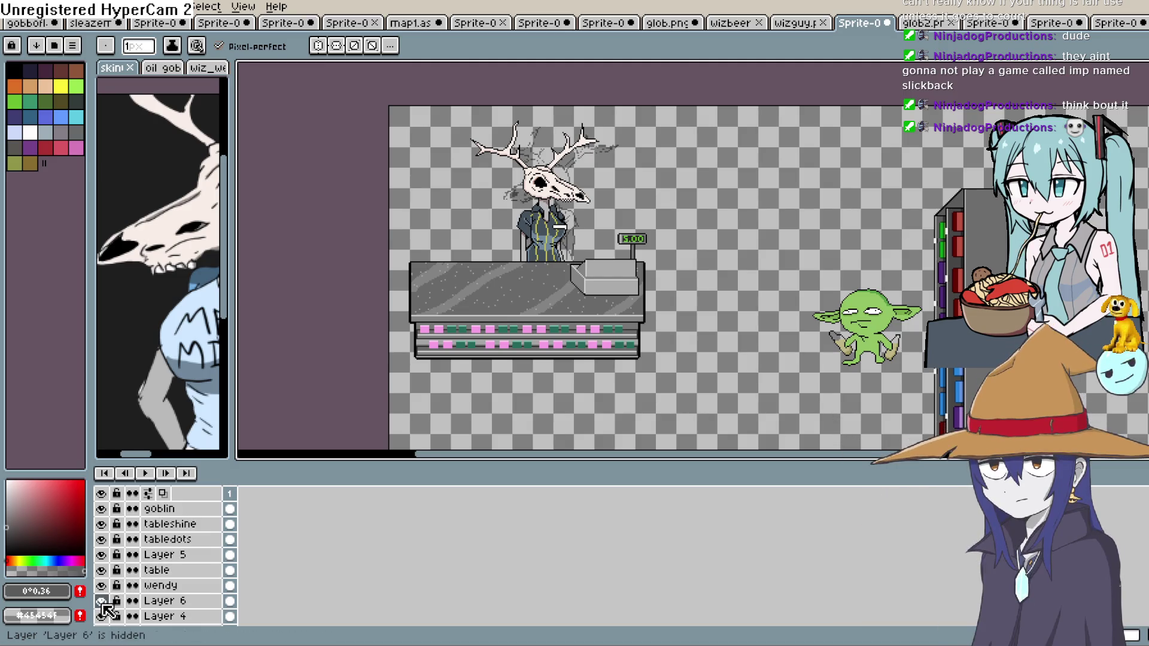
scroll(113, 592, up, 4)
click(102, 540)
click(103, 540)
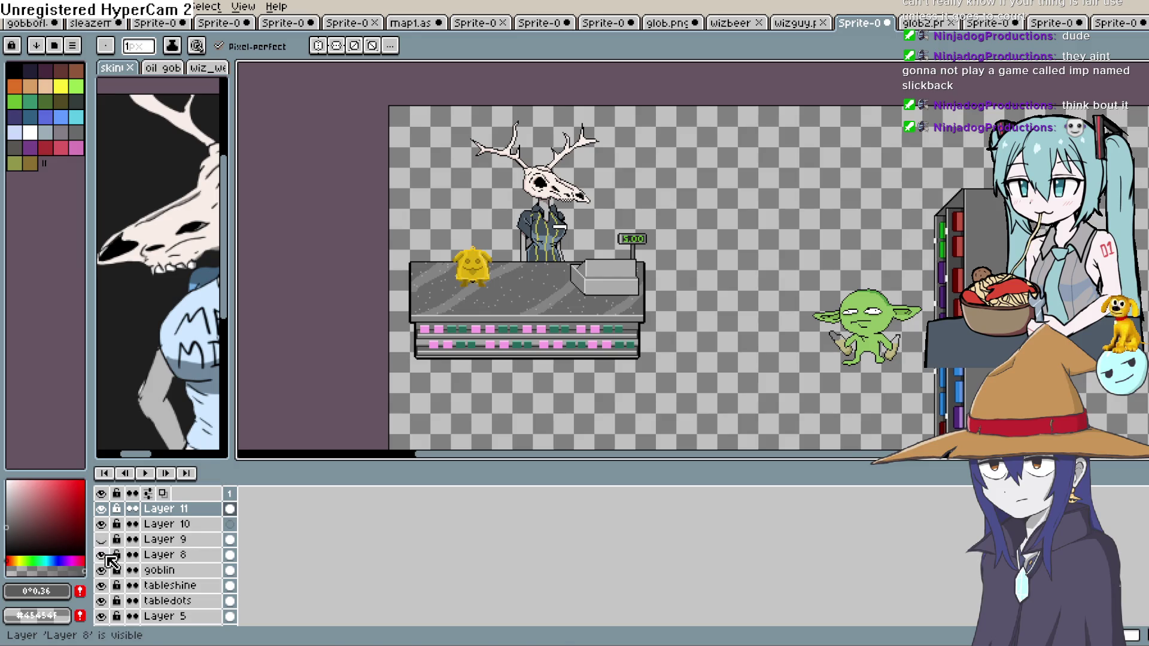
Zoom and pan around the yellow creature sitting on the speckled counter.
scroll(455, 283, up, 5)
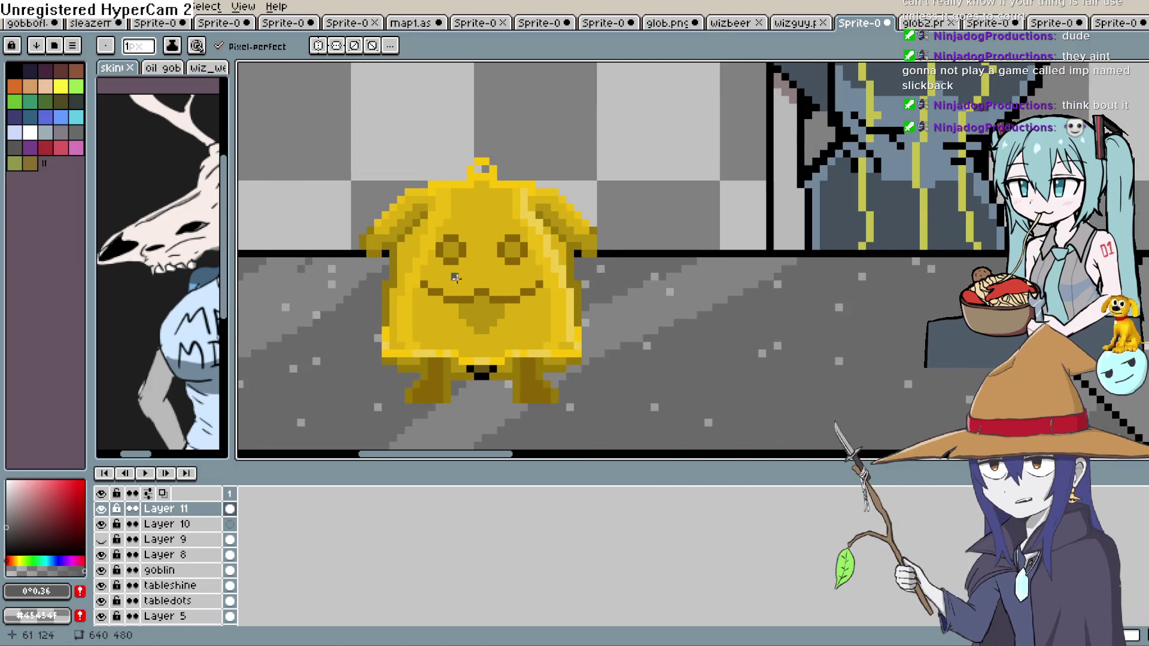
scroll(455, 282, down, 4)
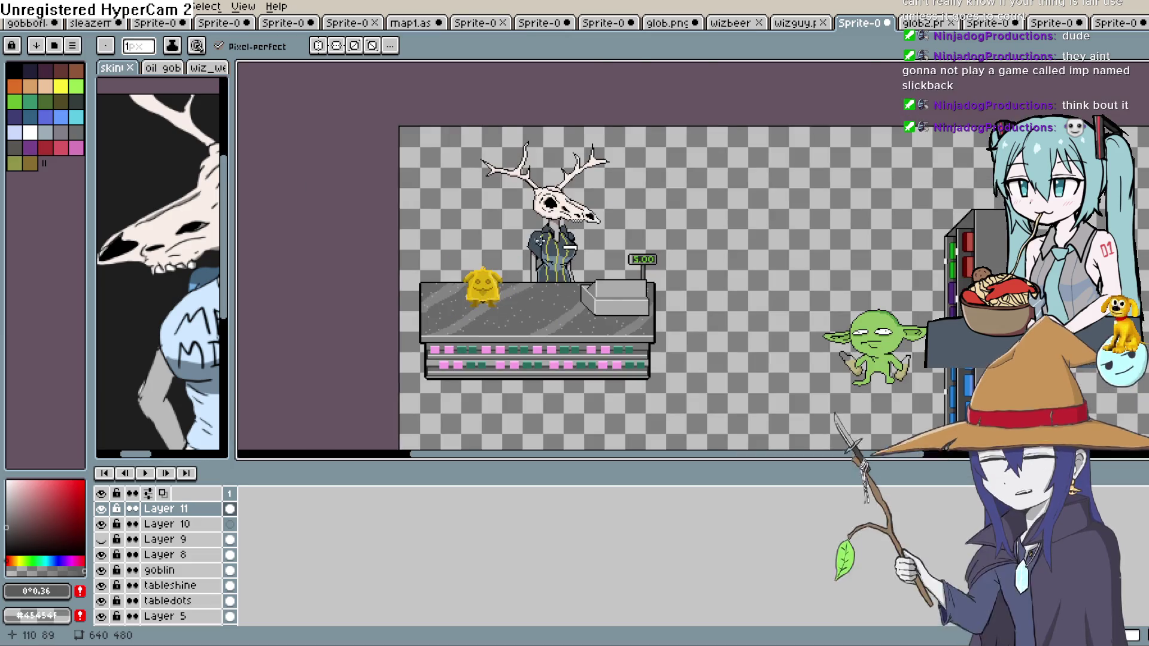
scroll(541, 240, up, 1)
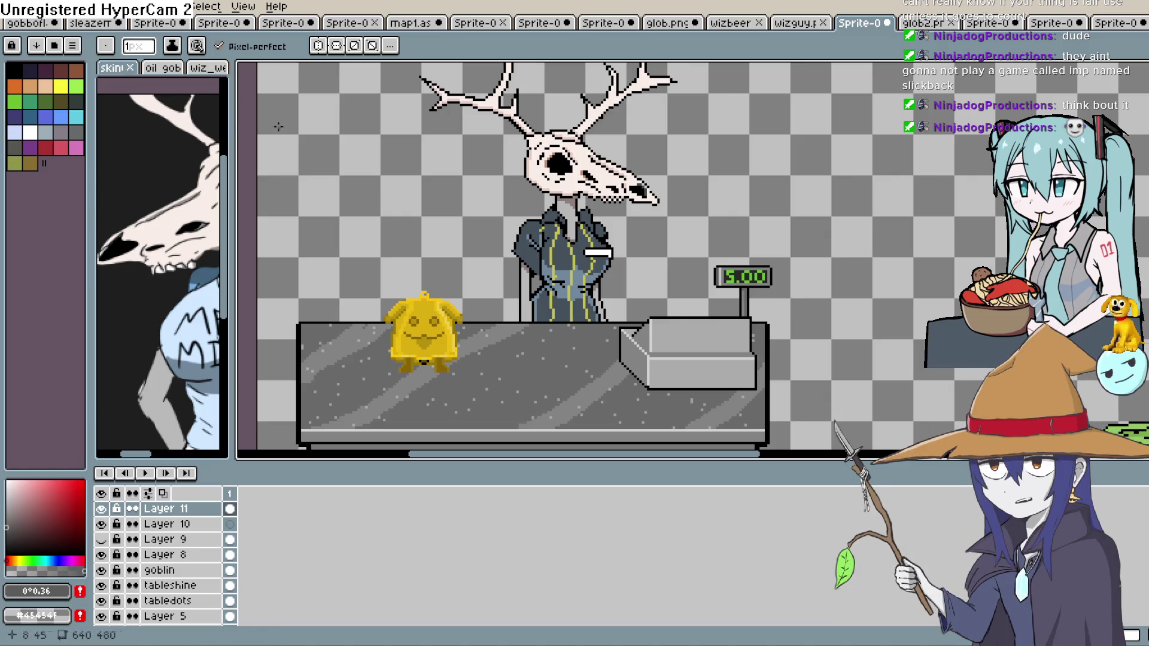
scroll(438, 314, up, 1)
scroll(438, 312, down, 2)
scroll(439, 299, up, 1)
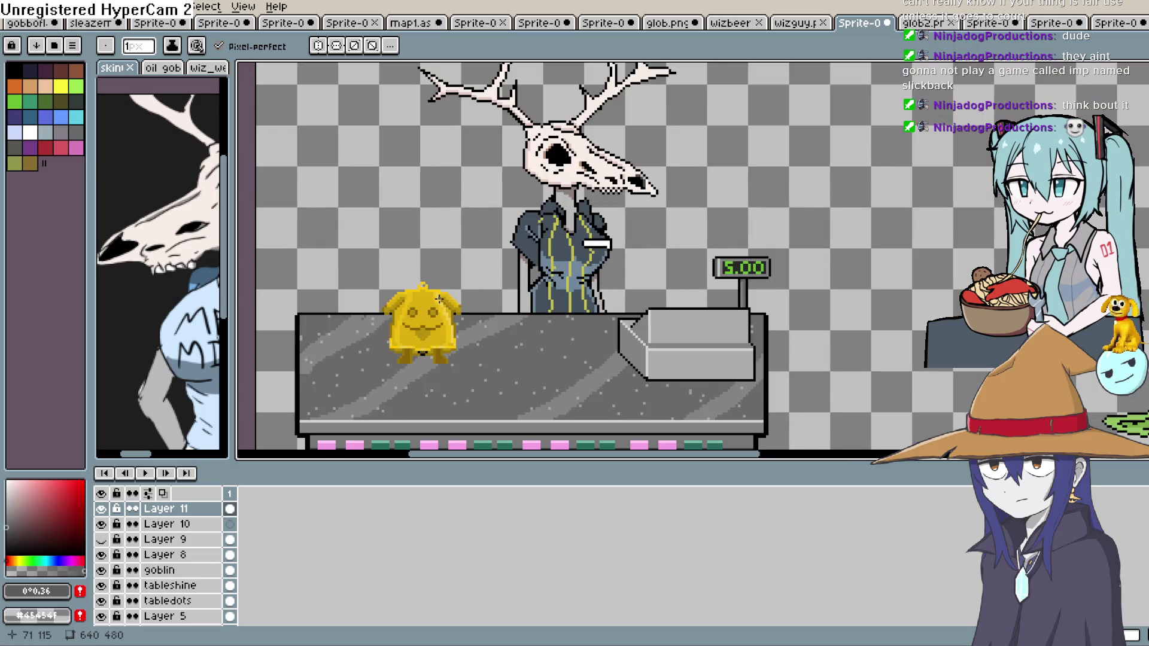
mouse_move(439, 299)
mouse_down()
mouse_move(542, 243)
mouse_move(533, 245)
mouse_up()
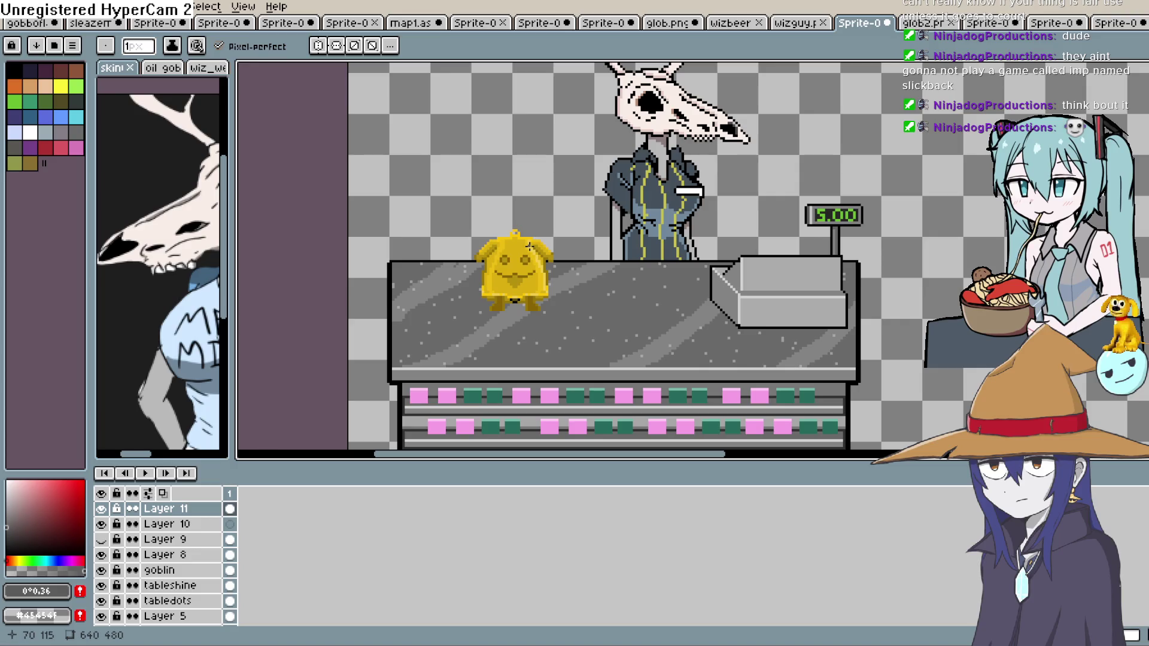
scroll(537, 255, up, 2)
scroll(539, 249, down, 1)
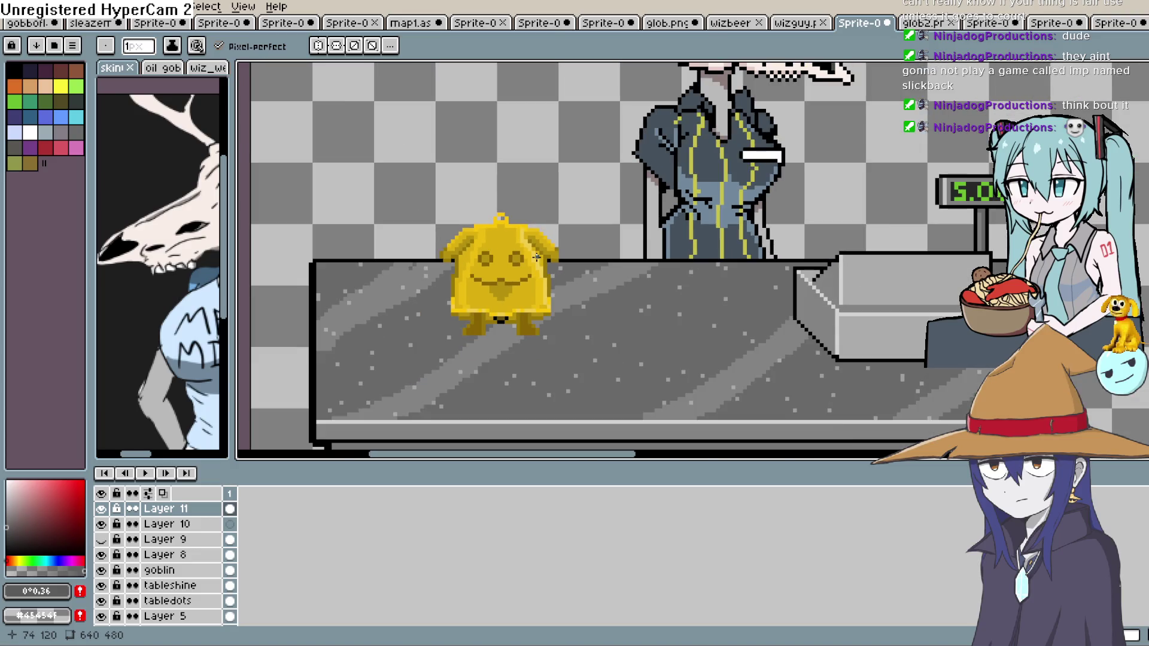
scroll(545, 238, down, 1)
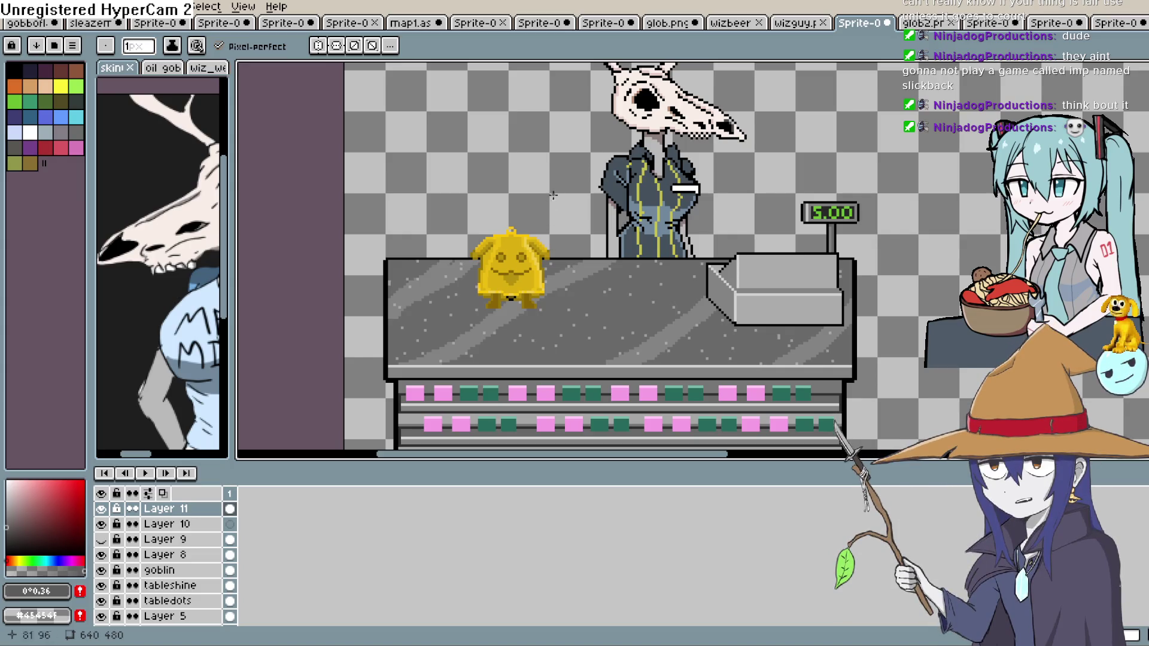
Glance at the glob2 and wizguy sprites, then return to the Sprite-0 shop scene.
click(915, 24)
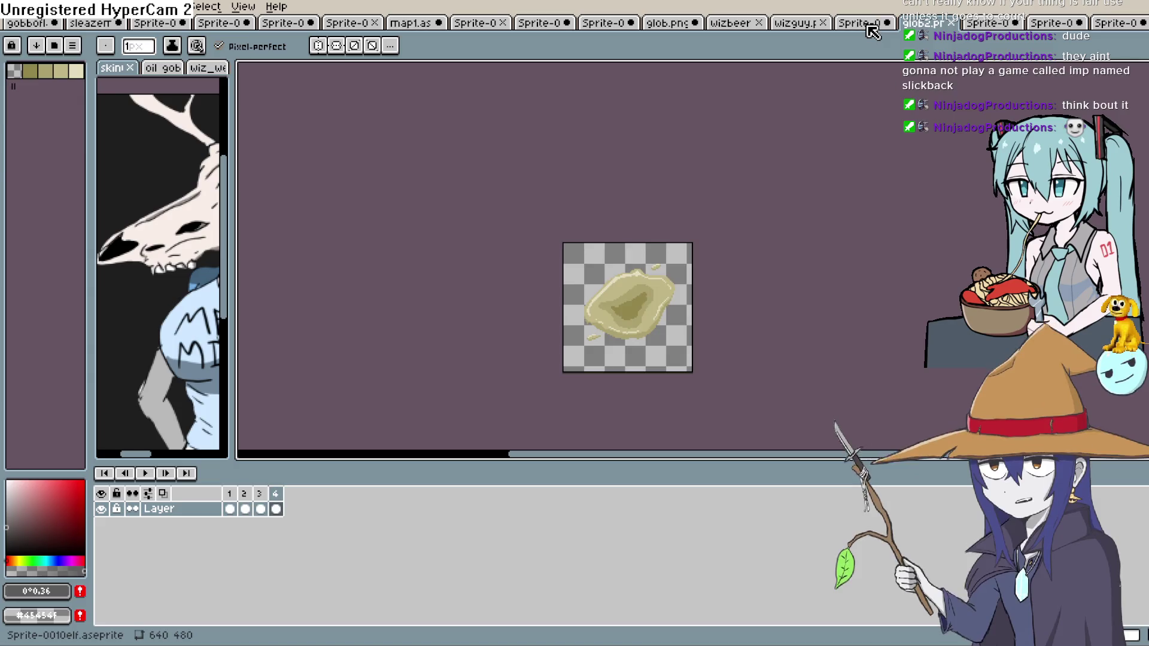
click(869, 27)
click(789, 26)
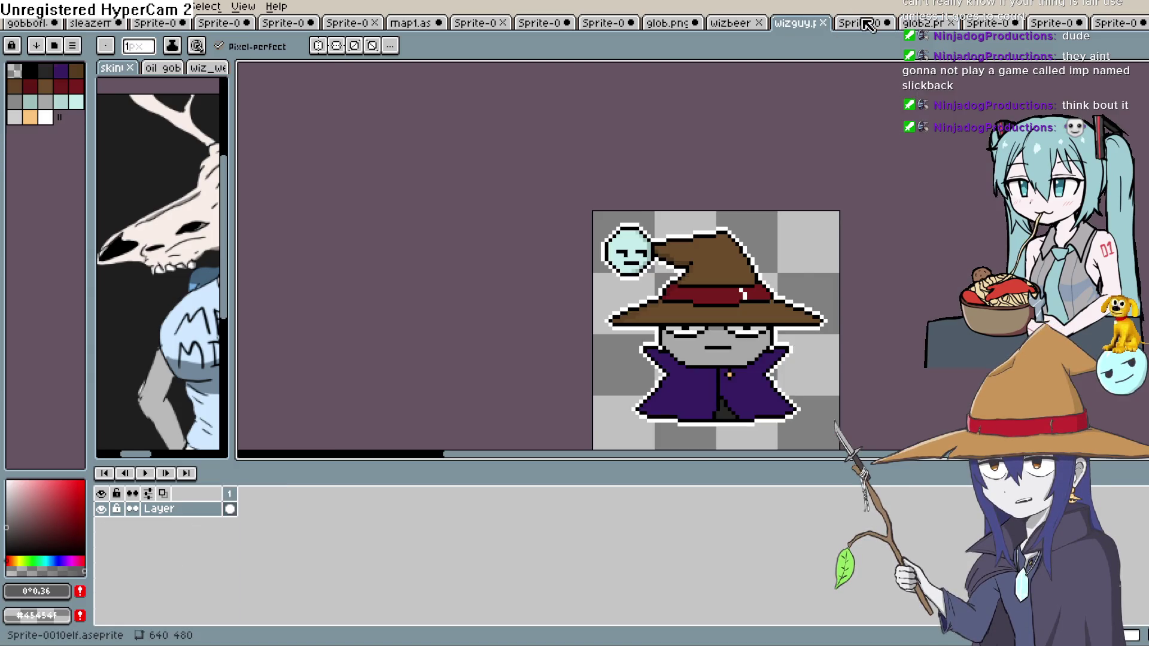
click(868, 26)
scroll(658, 196, down, 2)
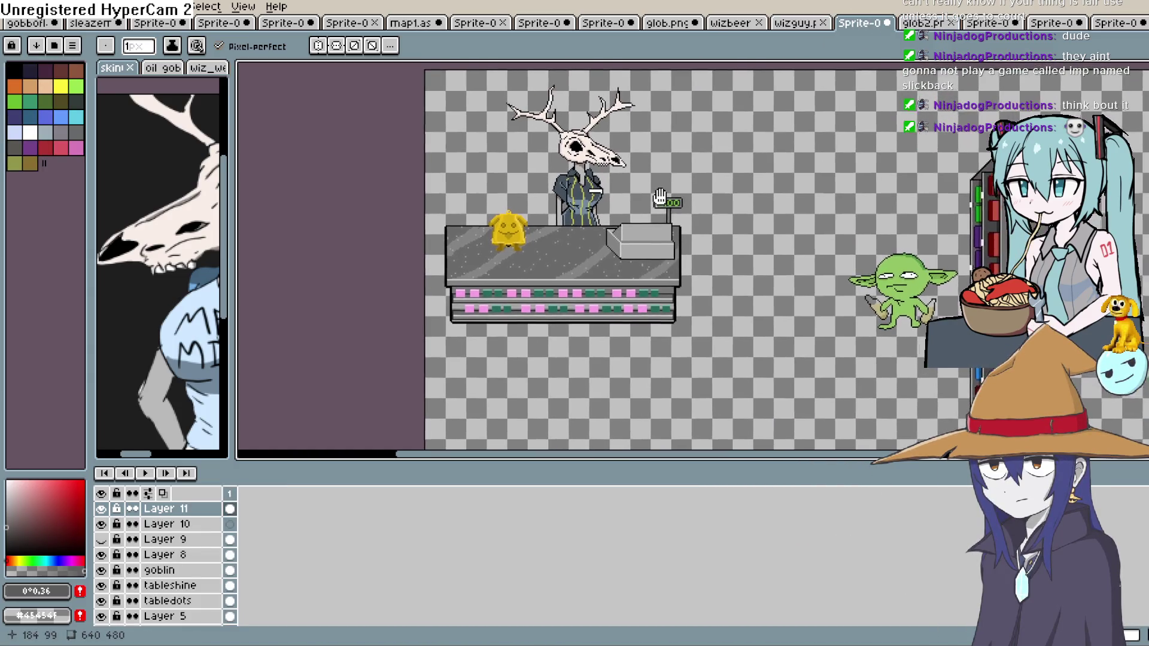
drag(658, 196, 665, 200)
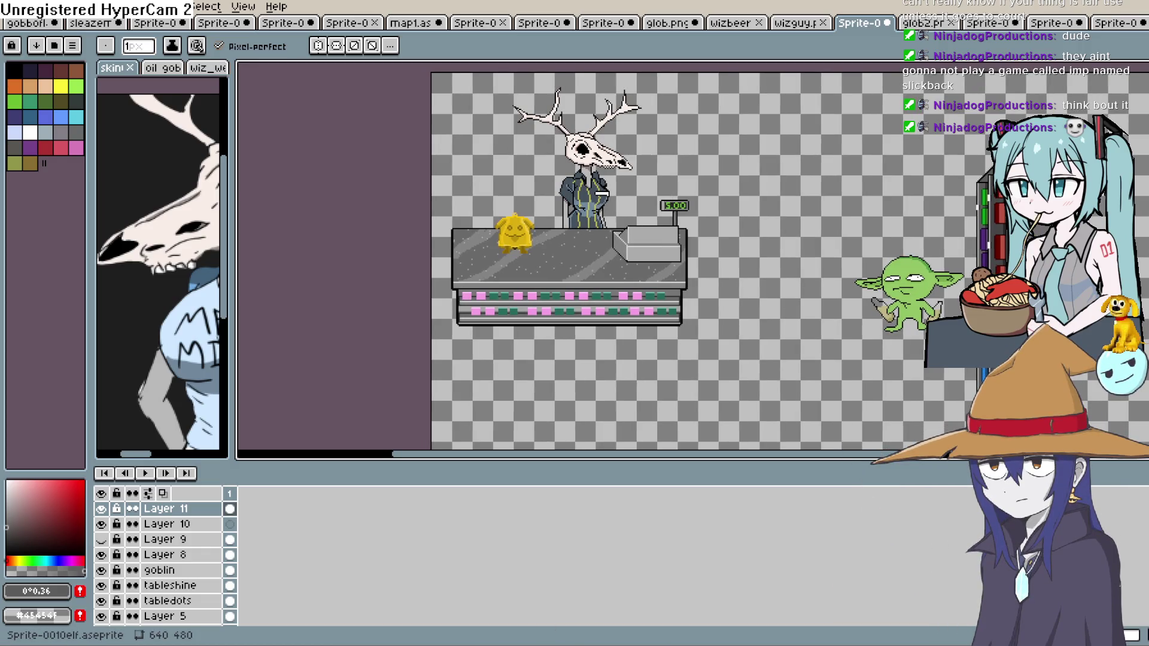
key(alt+Tab)
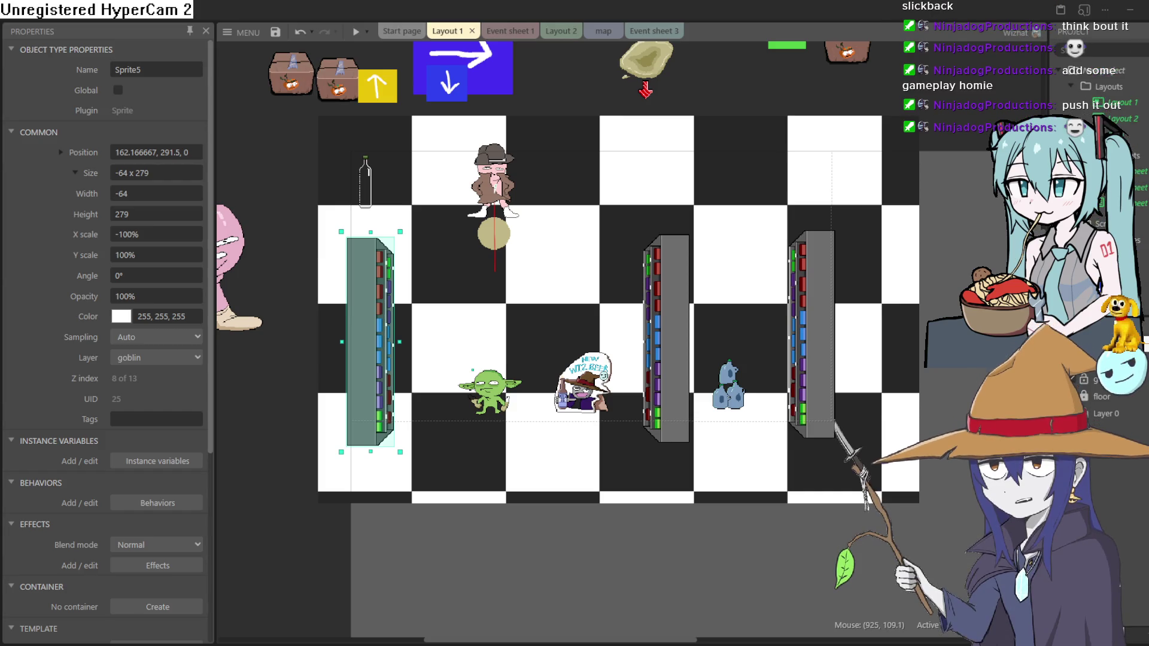
Rename Layout 1 to Level 1 and launch a preview run.
click(1117, 103)
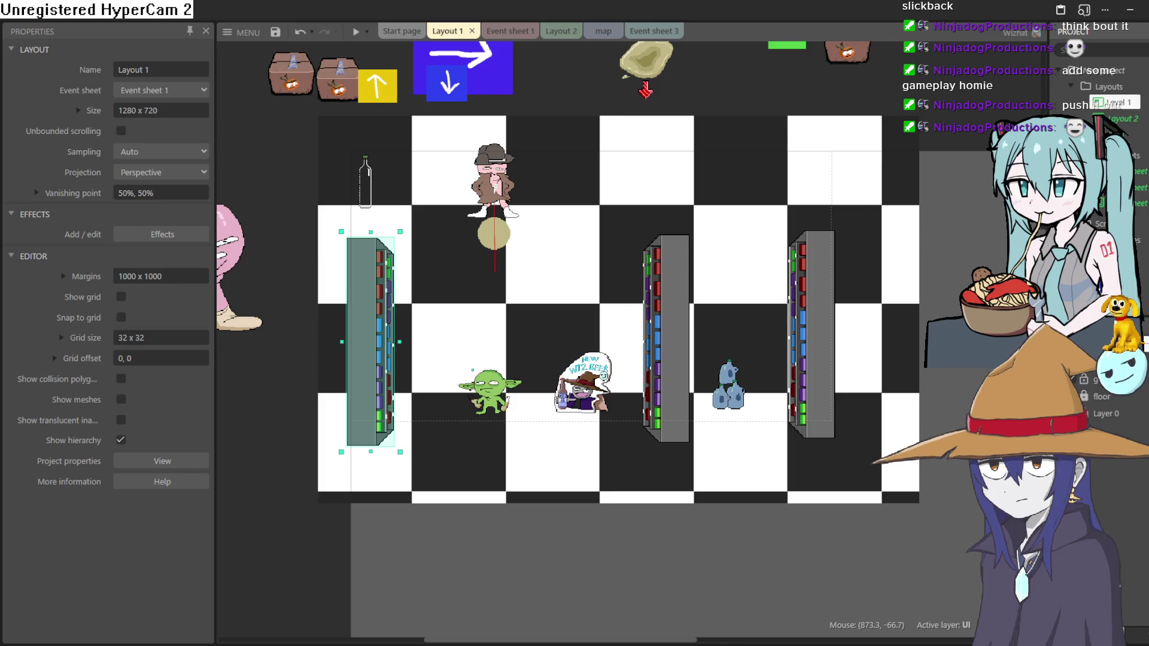
key(Return)
click(358, 33)
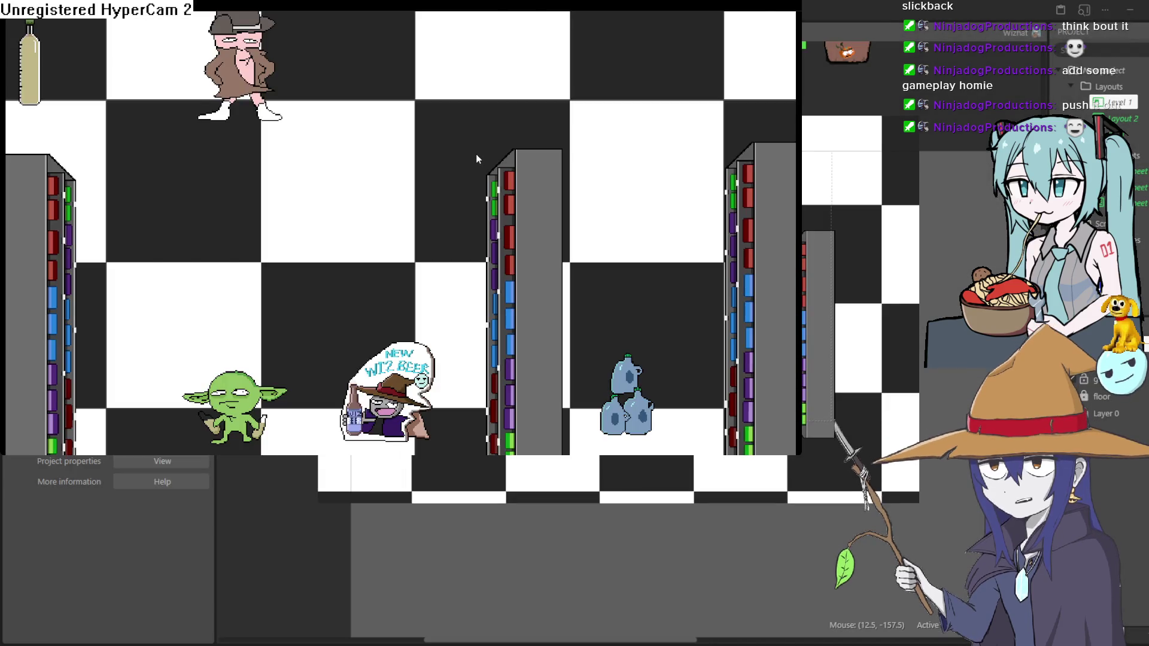
Walk the goblin around the shop with the movement keys, then close the preview.
key(Up)
key(Left)
key(Right)
key(Left)
key(Up)
key(Right)
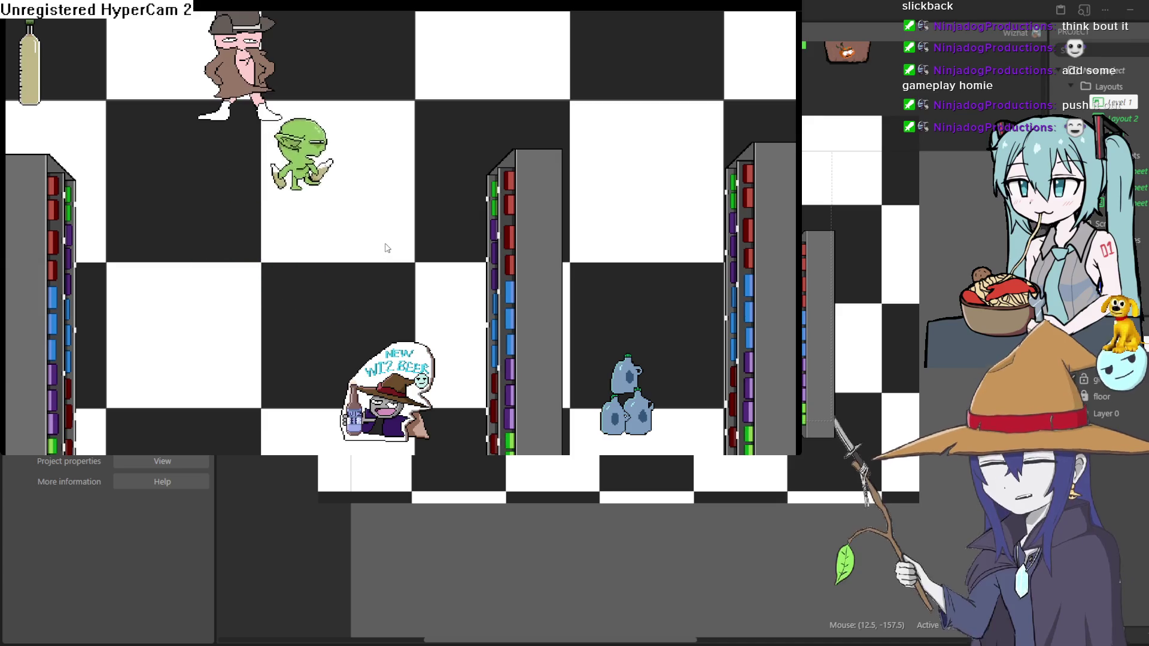
key(Left)
key(Down)
key(Up)
key(Left)
key(Right)
key(Left)
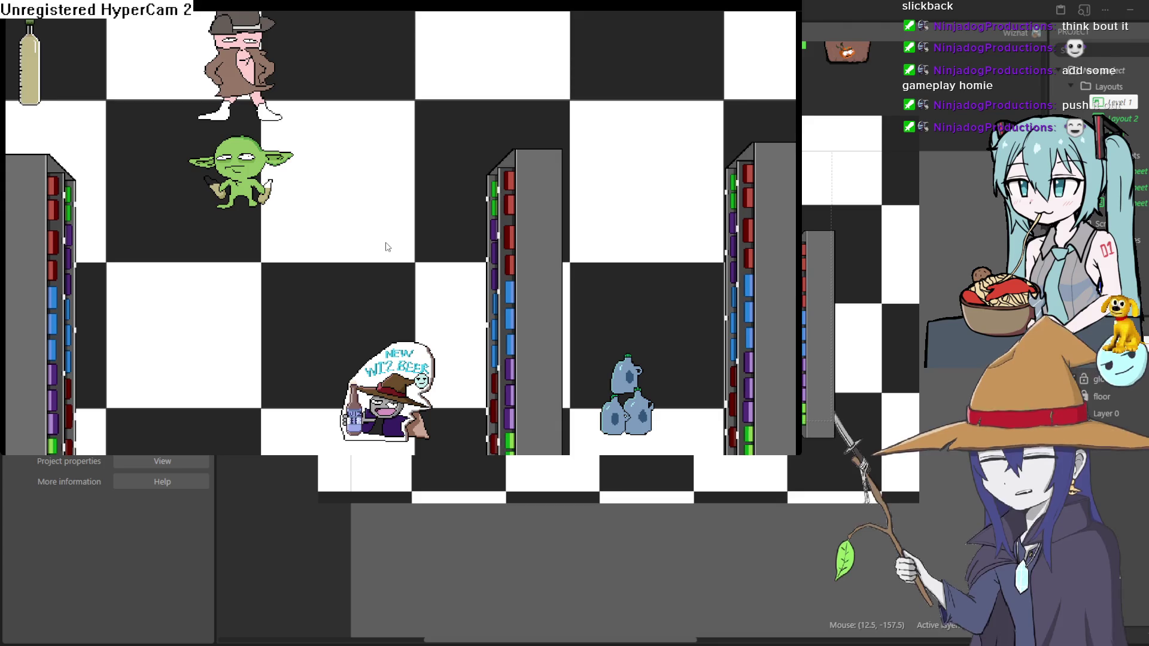
key(Down)
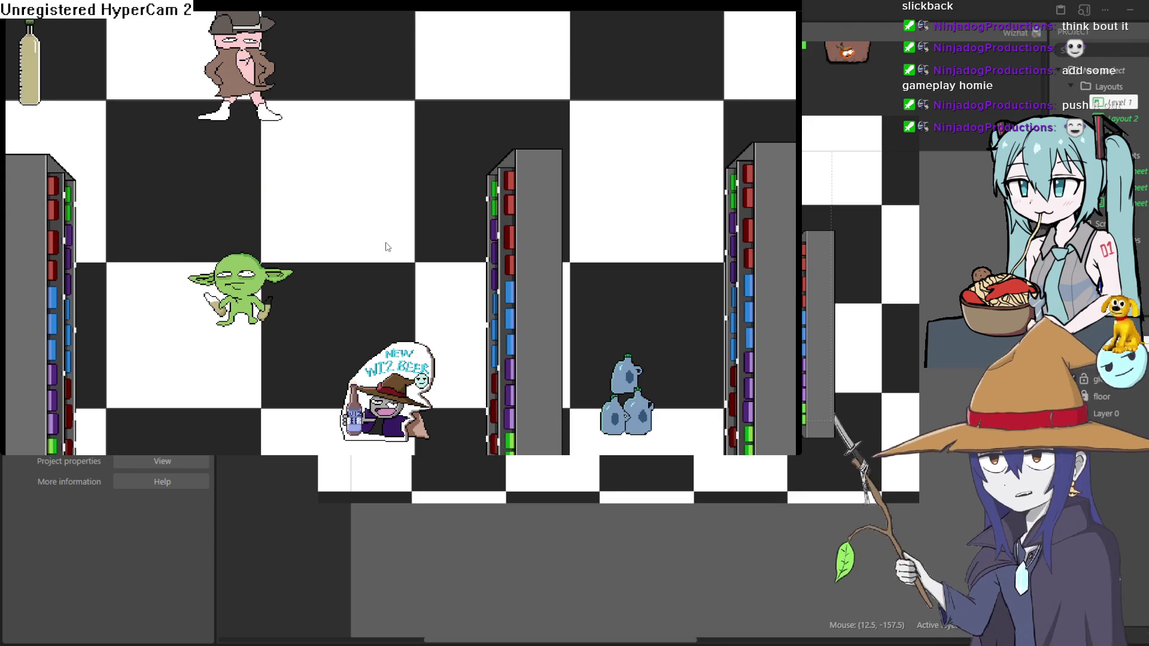
click(1000, 35)
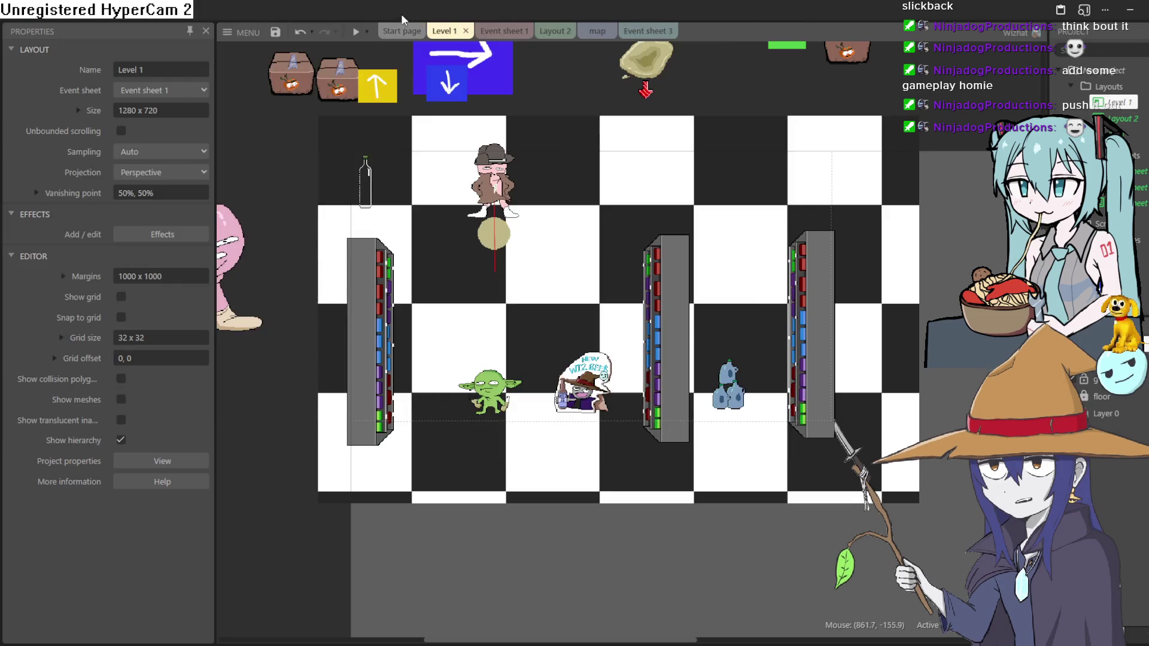
In Event sheet 1, change the start-of-layout 'Set animation frame' action from 55 to 25.
click(507, 33)
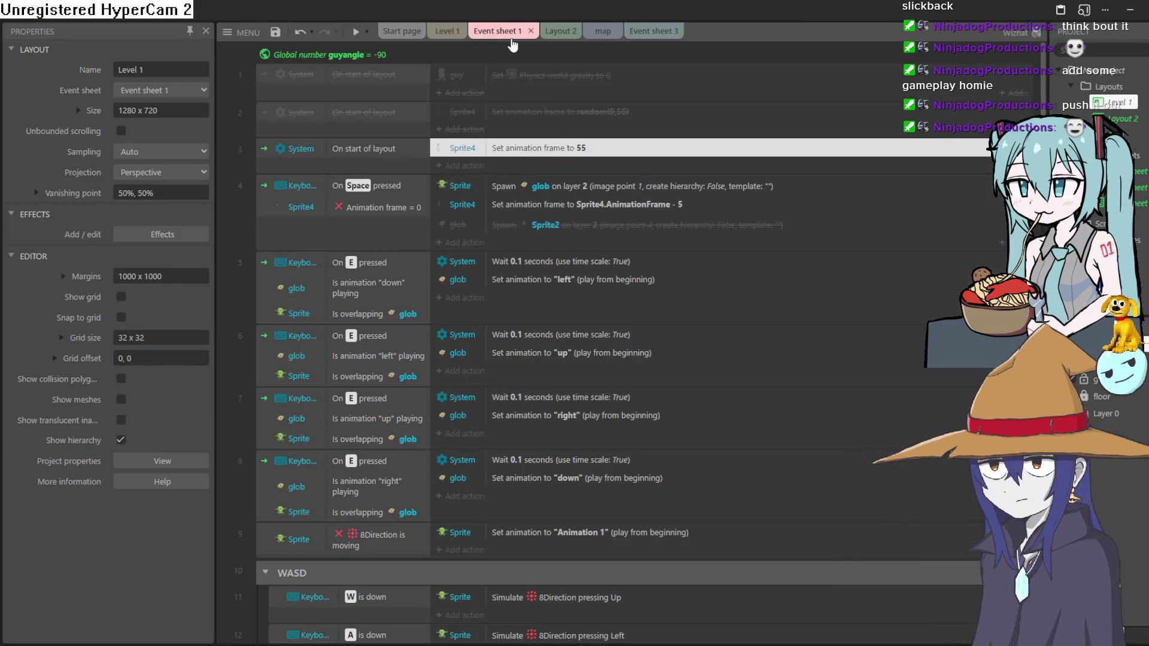
double_click(564, 149)
click(410, 262)
text(25)
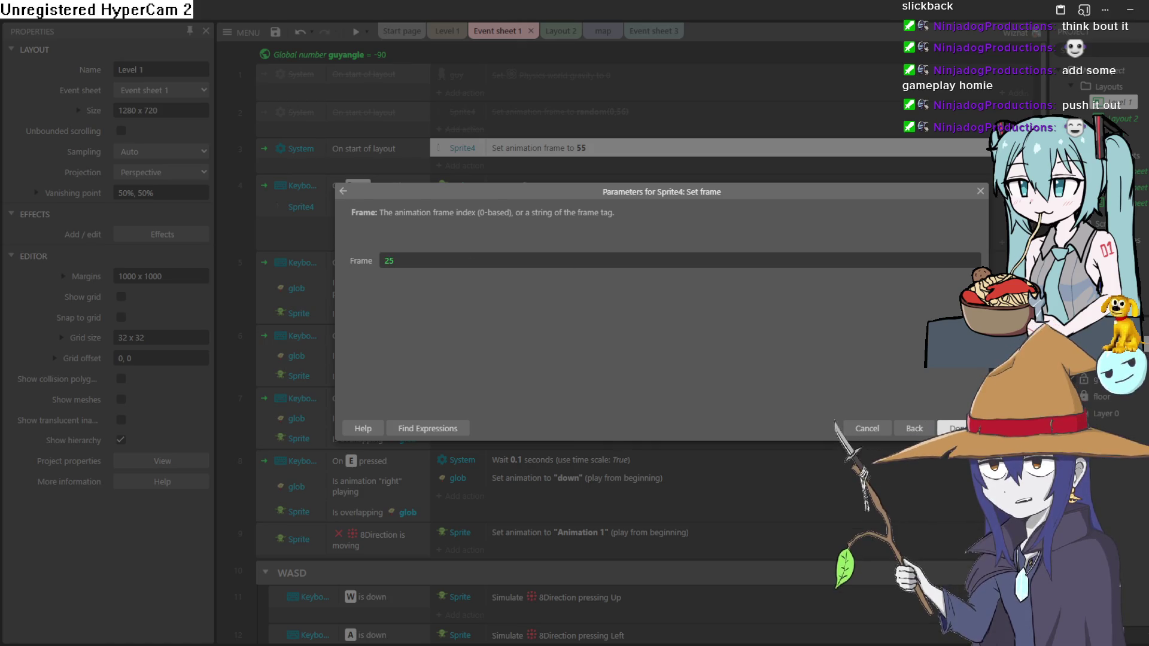
click(954, 429)
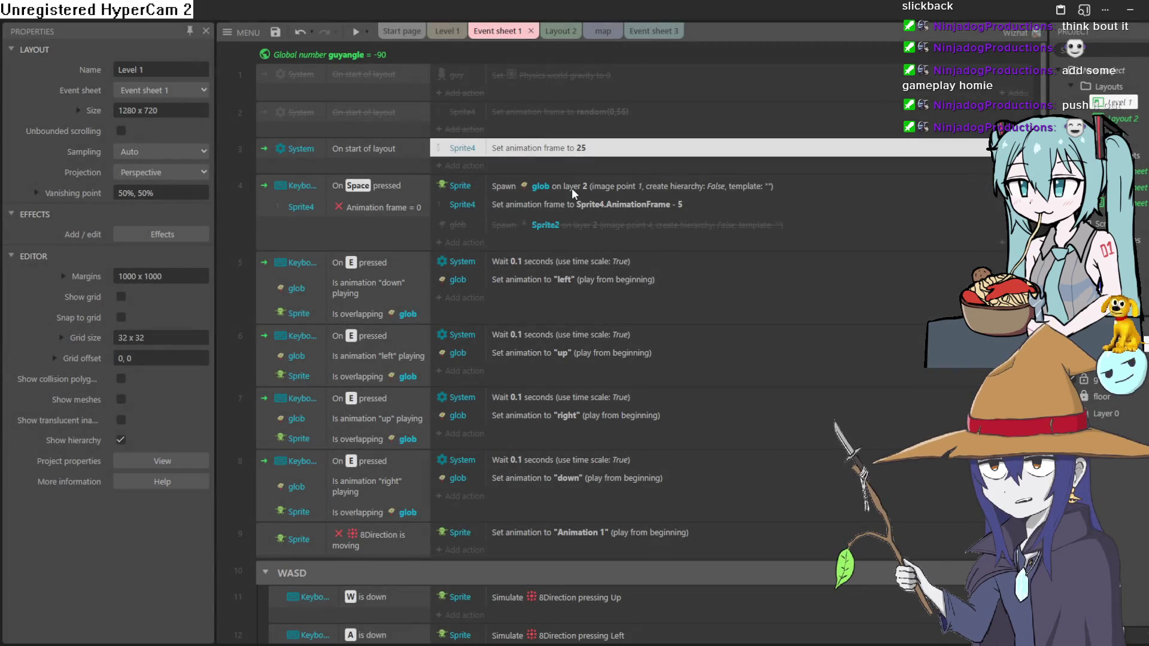
Preview Level 1 through to the 'U win' screen and close it.
click(675, 205)
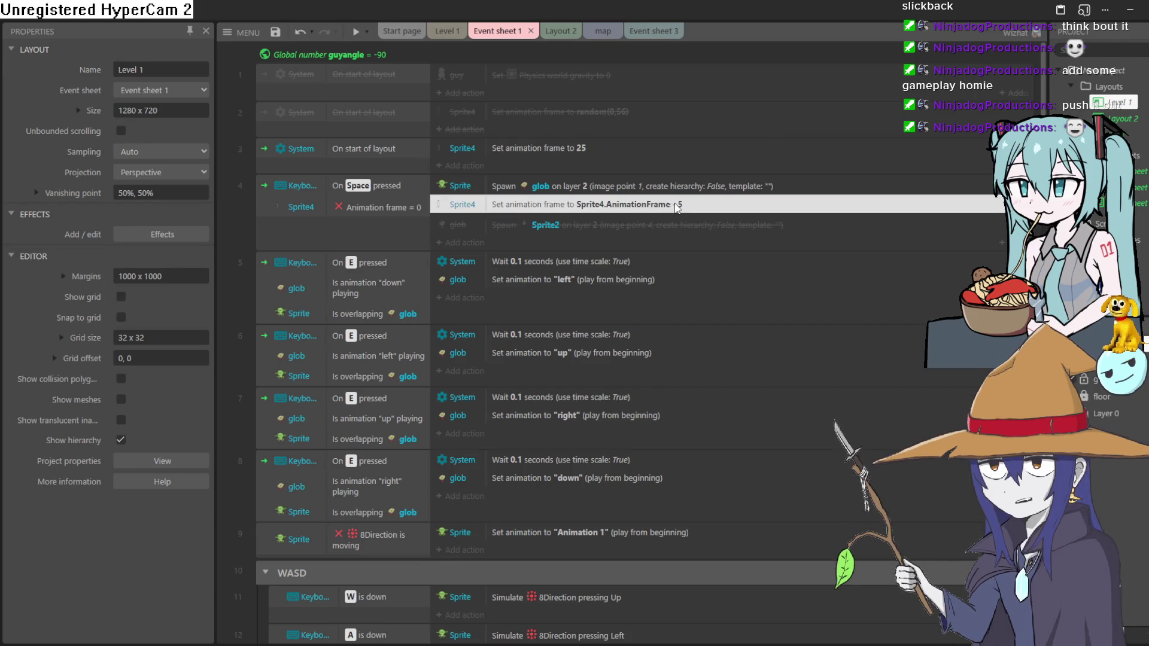
click(446, 31)
click(357, 37)
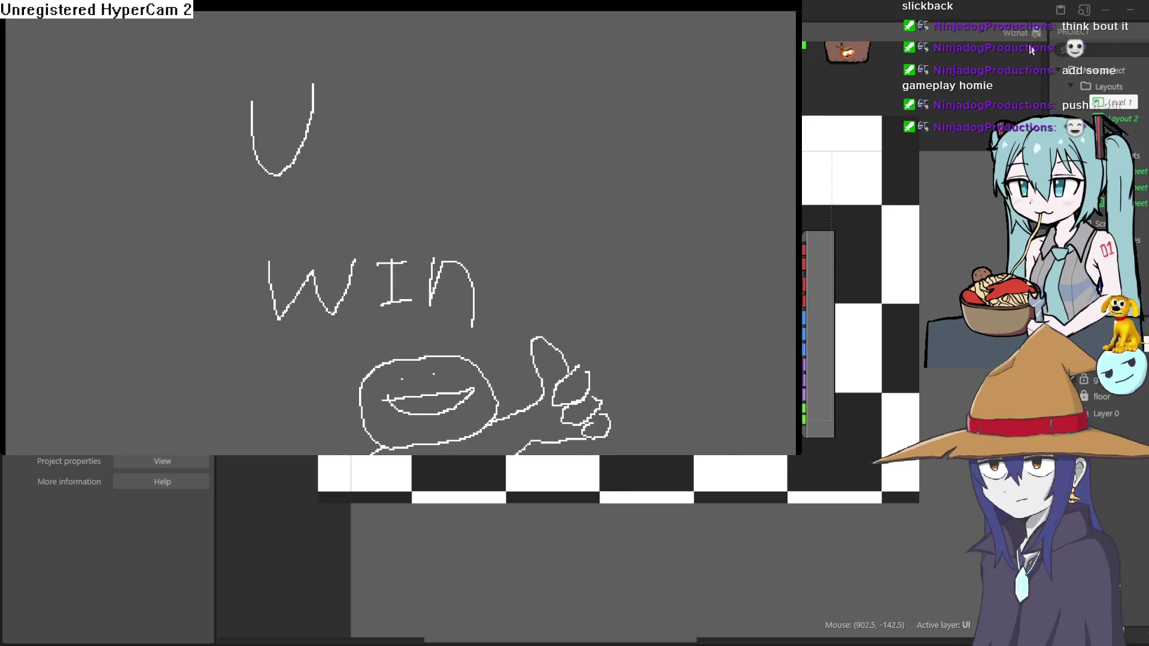
click(1007, 45)
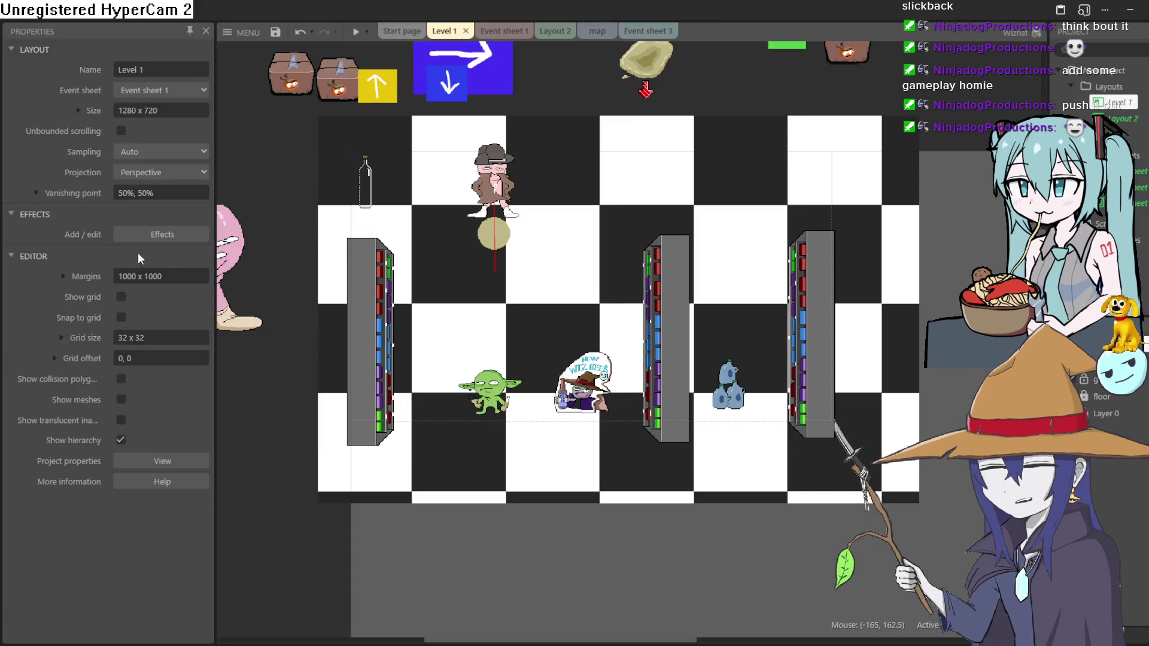
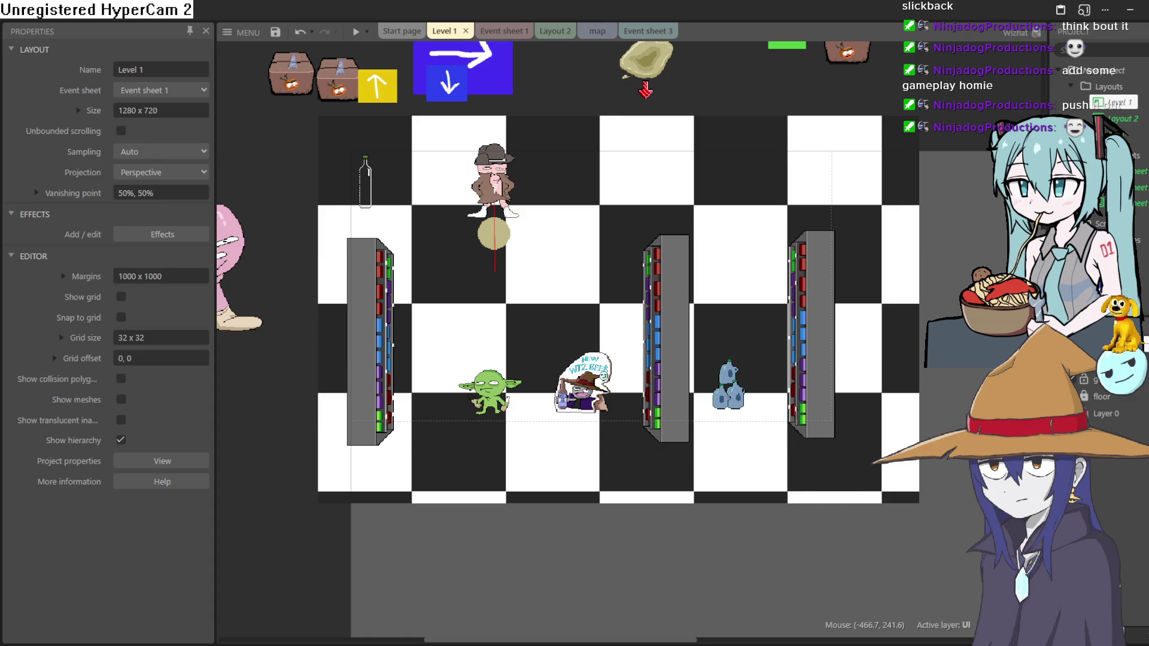
Inspect the glob sprite's animation frames, then pan to show more of the level.
drag(278, 167, 491, 199)
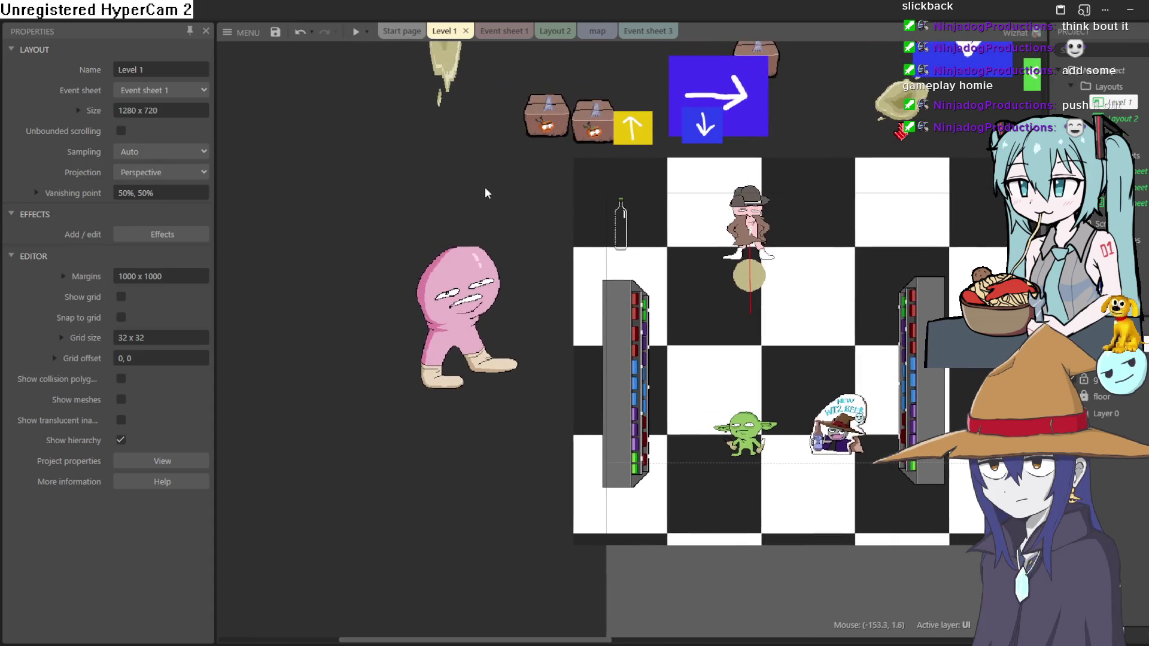
double_click(475, 175)
click(1100, 36)
mouse_move(843, 221)
mouse_down()
mouse_move(651, 318)
mouse_move(472, 356)
mouse_up()
Insert a new sprite, Sprite13, holding the pasted 234 x 221 deer-skull clerk counter image.
double_click(859, 188)
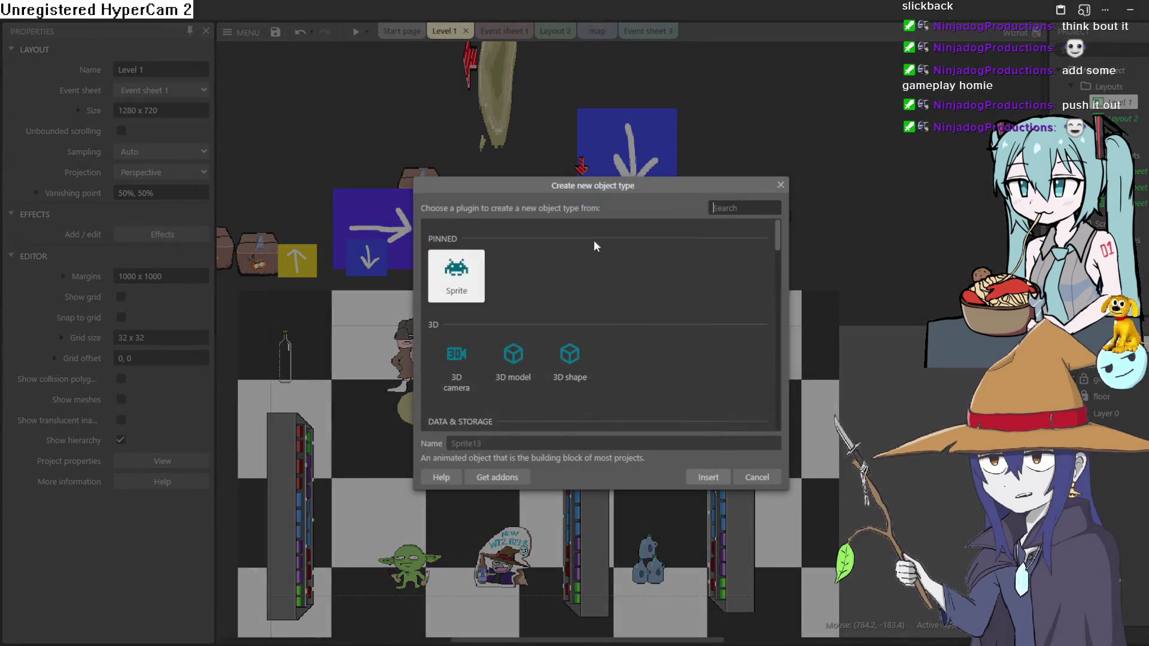
click(713, 468)
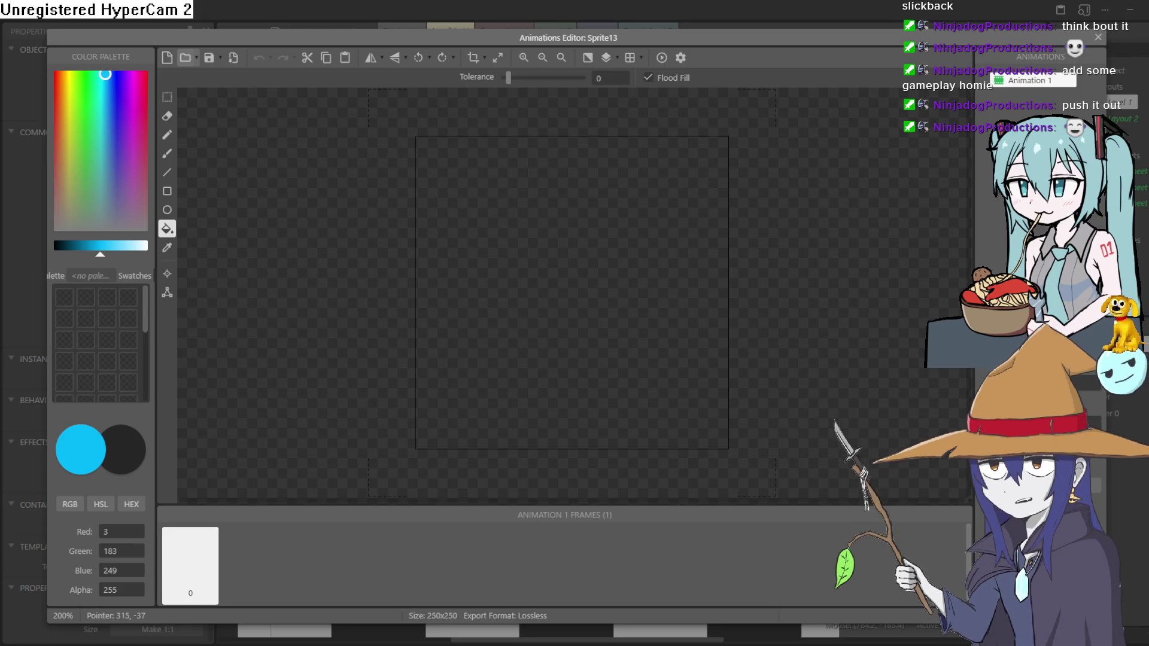
key(ctrl+v)
click(1098, 39)
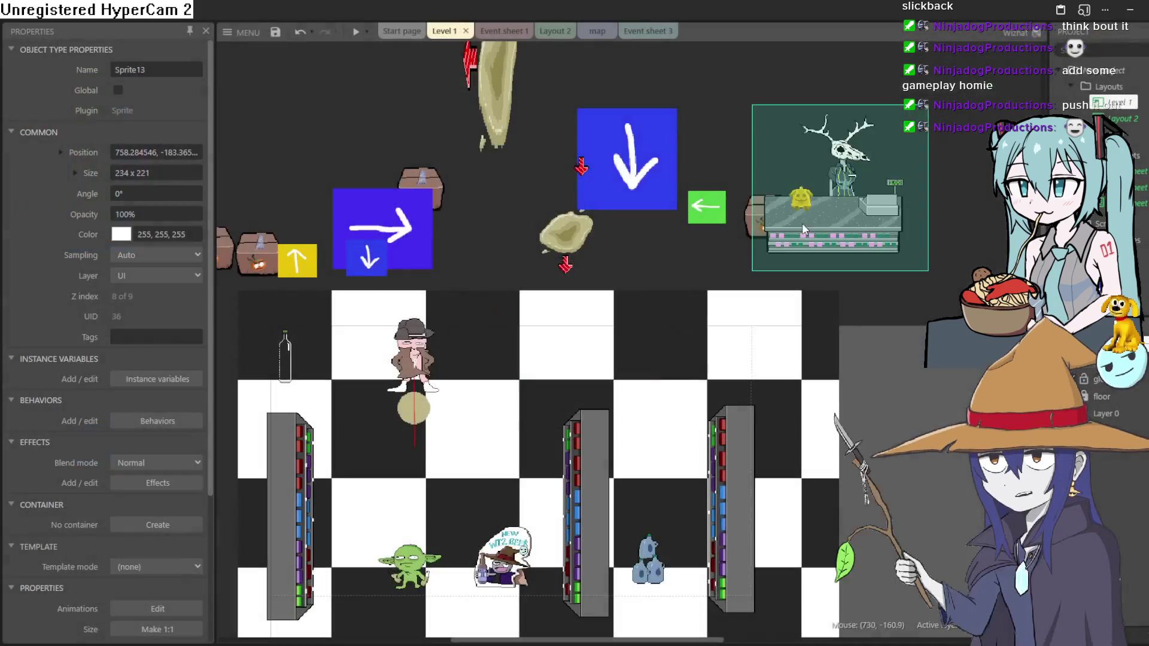
Put Sprite13 on the goblin layer and drag it to the shop floor's top-left corner.
drag(861, 205, 490, 340)
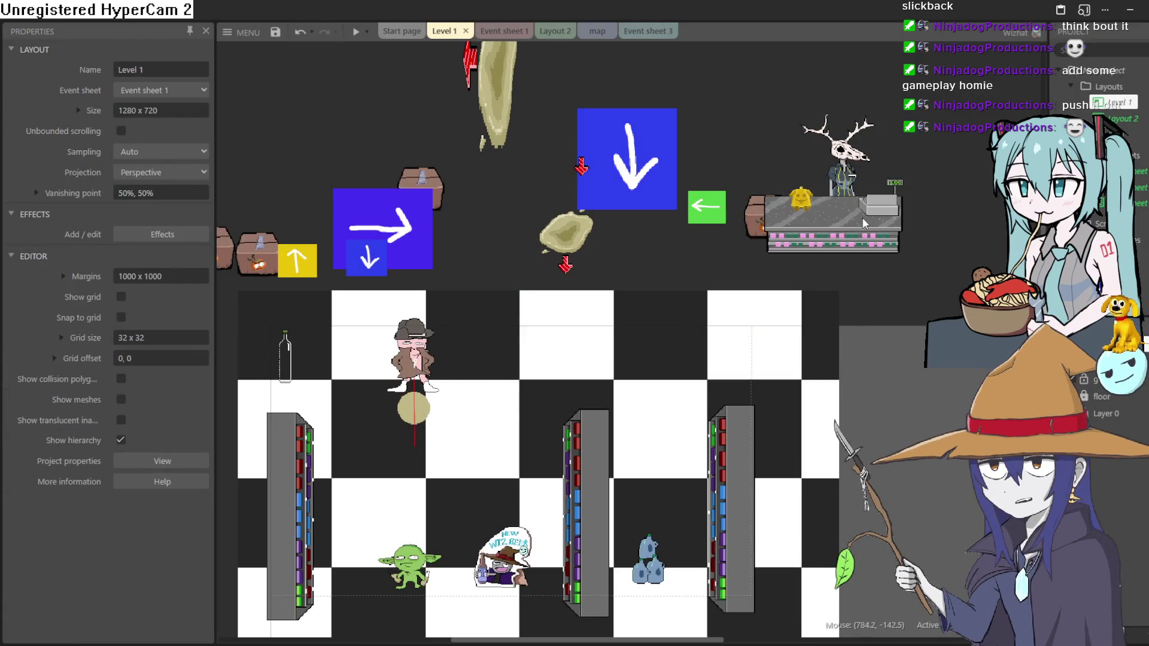
click(1101, 364)
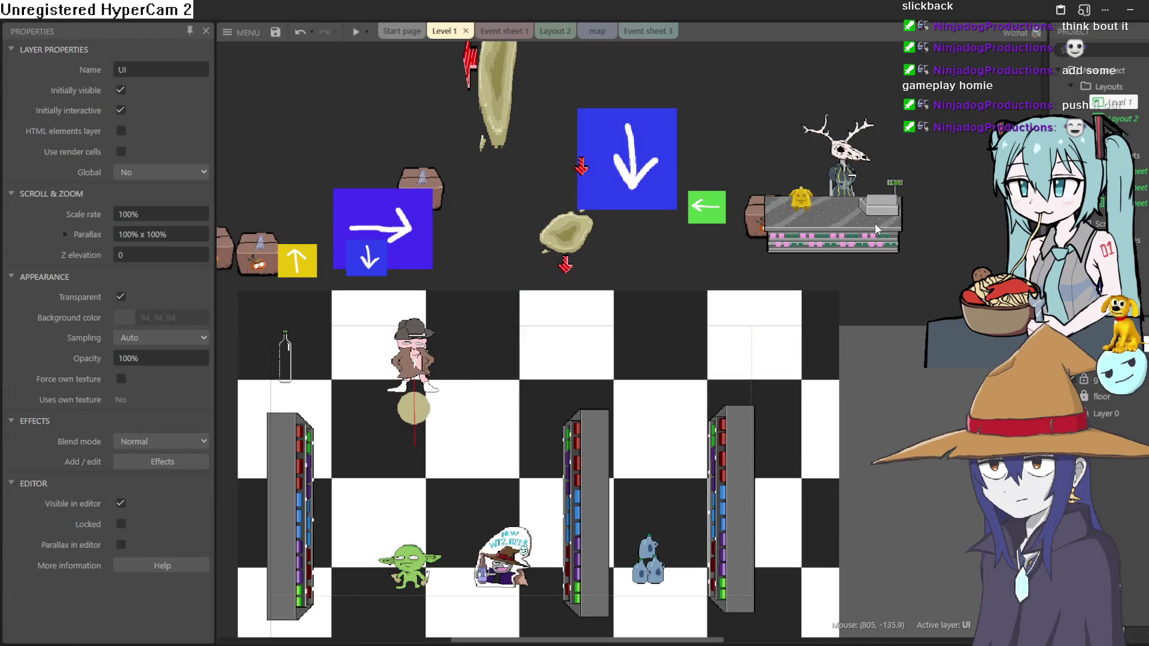
click(873, 227)
right_click(875, 226)
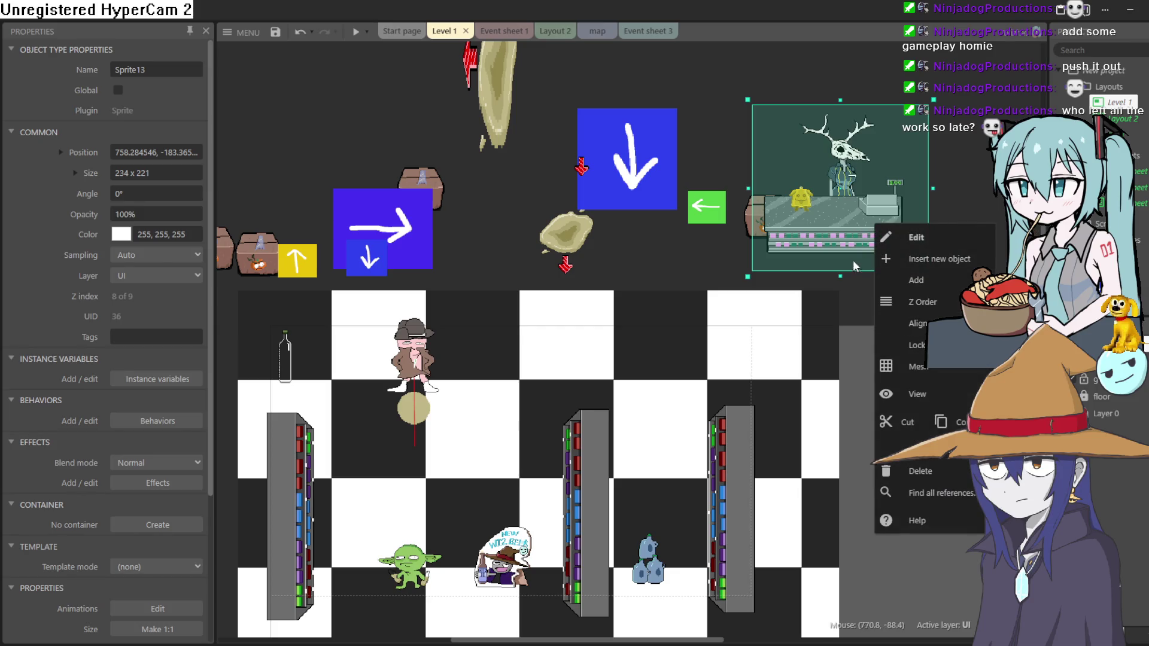
key(Escape)
click(158, 269)
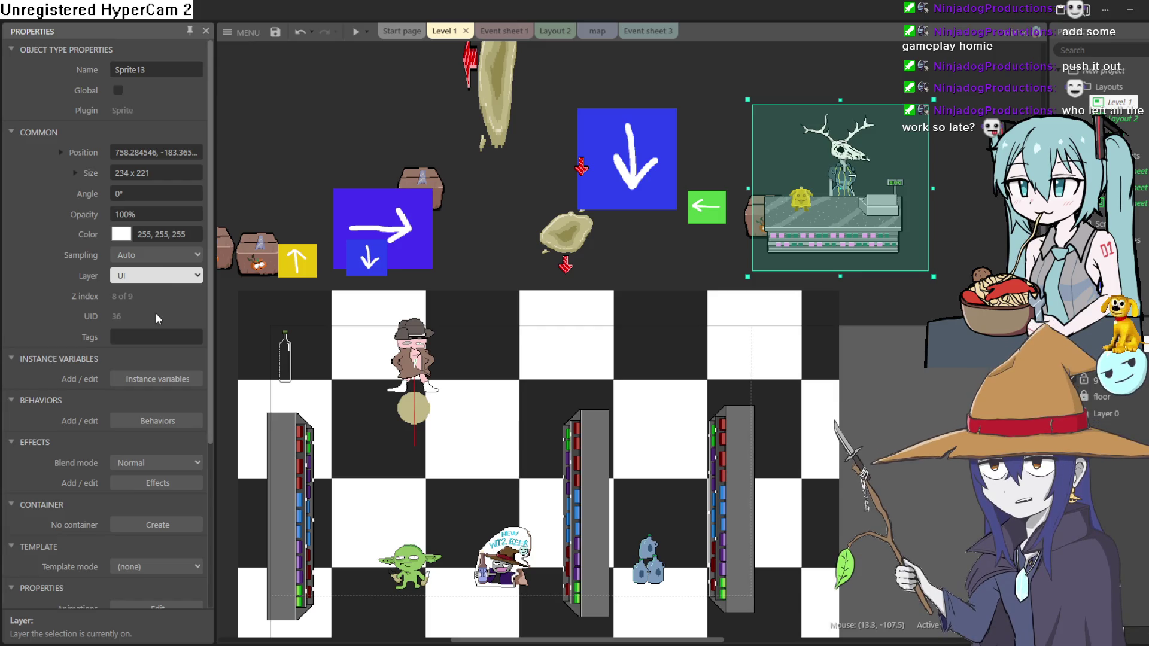
key(g)
click(304, 399)
mouse_move(303, 399)
mouse_down()
mouse_move(339, 395)
mouse_move(328, 355)
mouse_move(350, 421)
mouse_move(371, 414)
mouse_move(286, 388)
mouse_up()
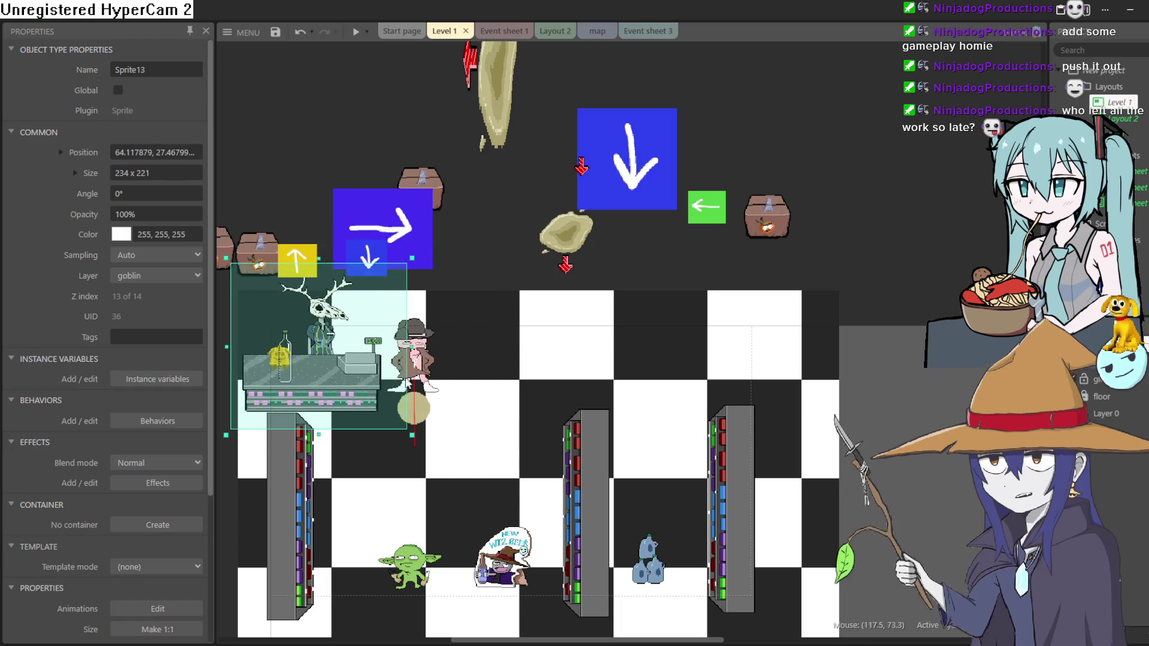
drag(413, 353, 502, 359)
Shift the figure's round marker right and move the counter beside the left shelf.
drag(416, 408, 496, 415)
click(271, 507)
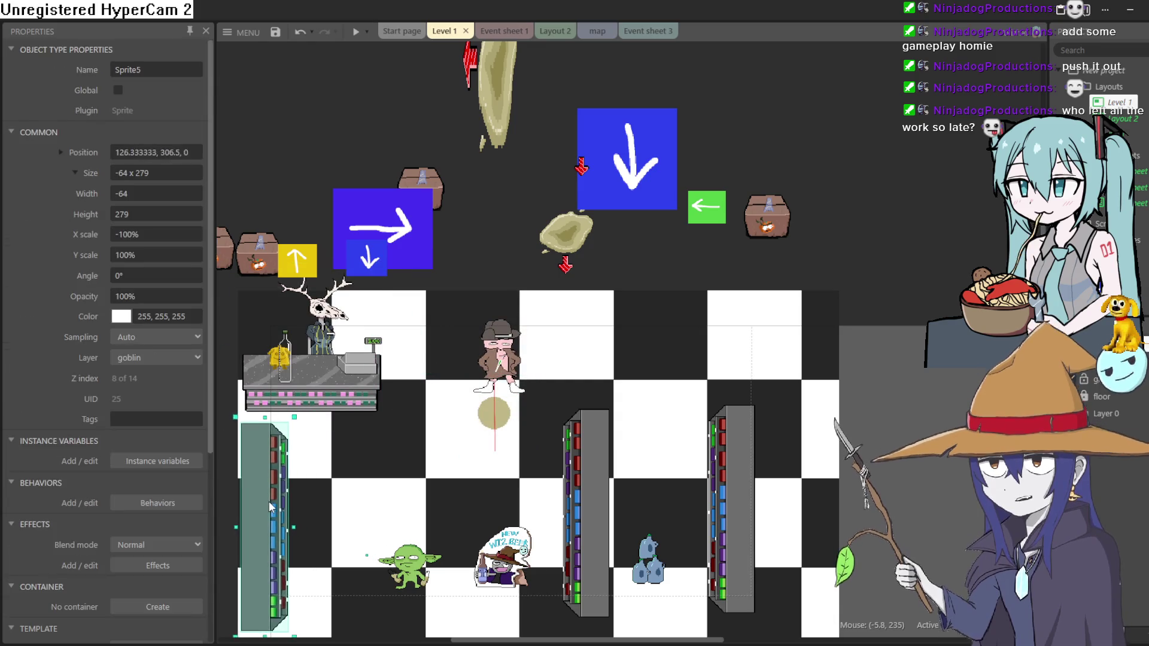
click(405, 407)
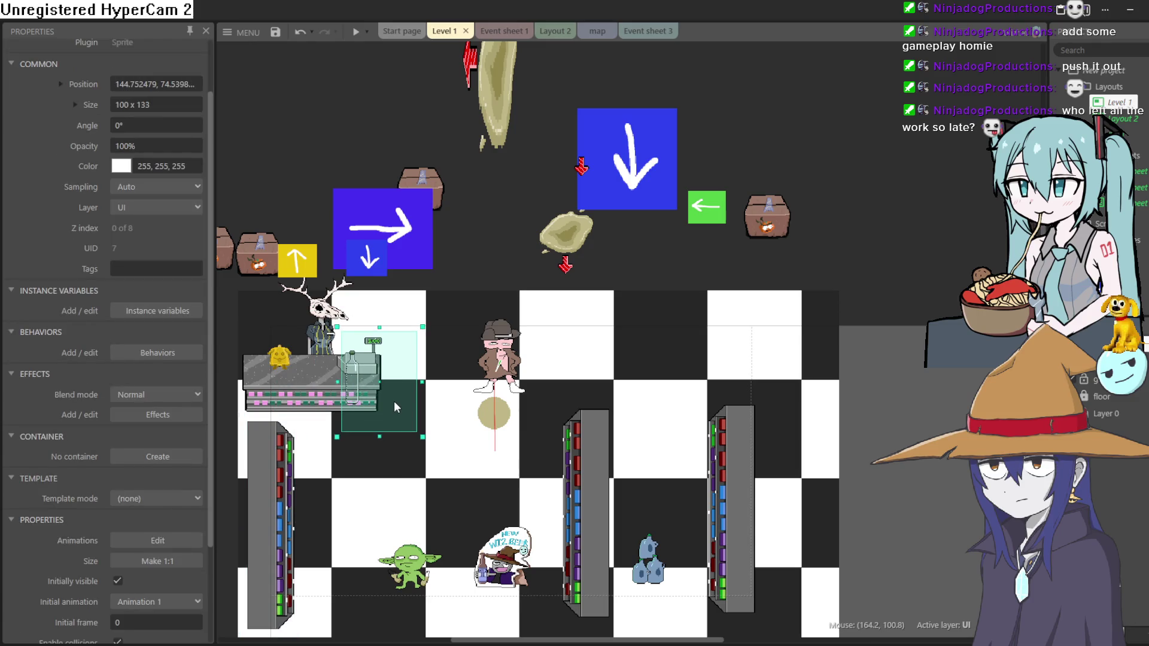
mouse_move(395, 395)
mouse_down()
mouse_move(328, 375)
mouse_move(412, 426)
mouse_move(409, 459)
mouse_up()
click(357, 394)
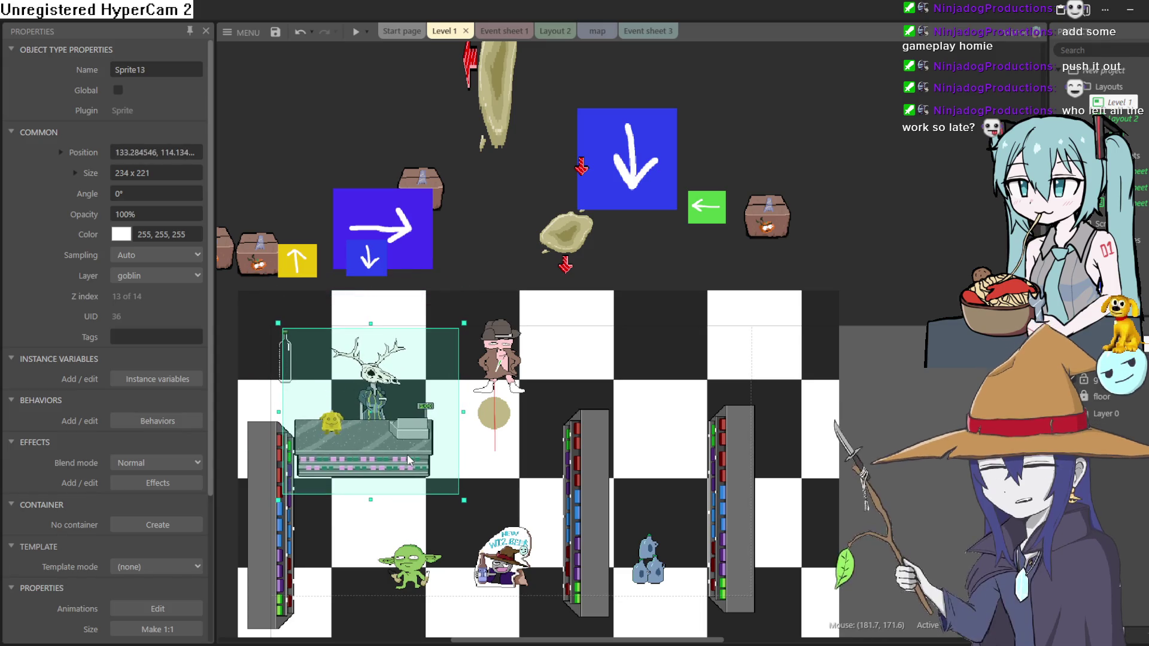
Nudge the round marker slightly left, lower the right shelf a bit, and launch a preview.
click(486, 414)
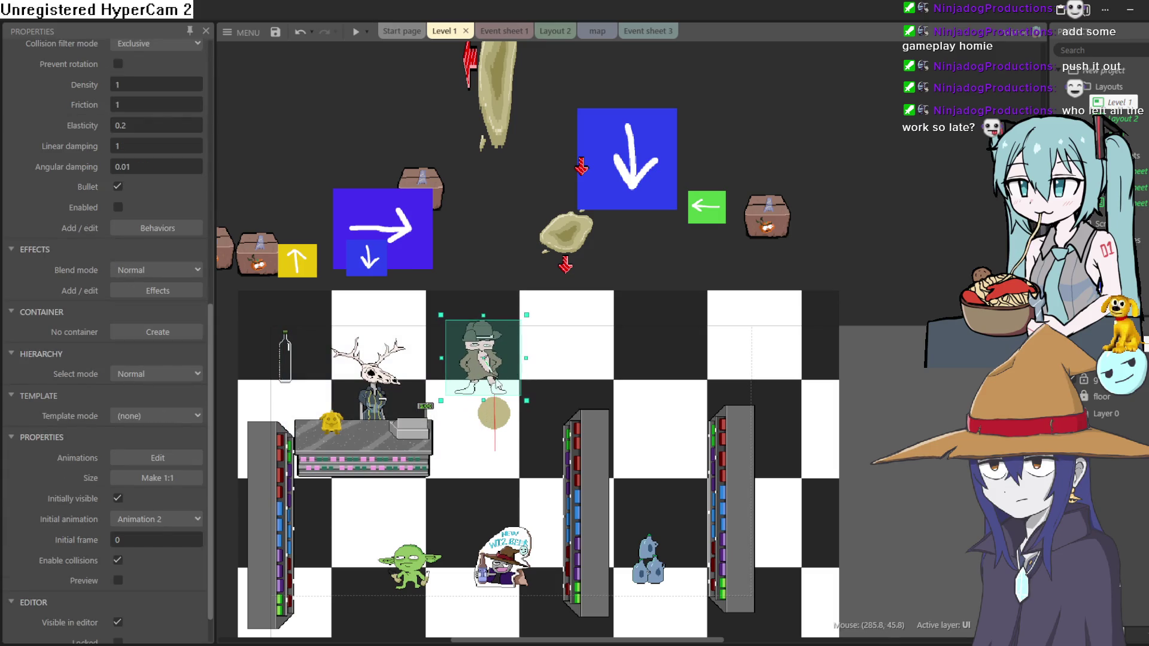
click(501, 427)
drag(501, 422, 488, 421)
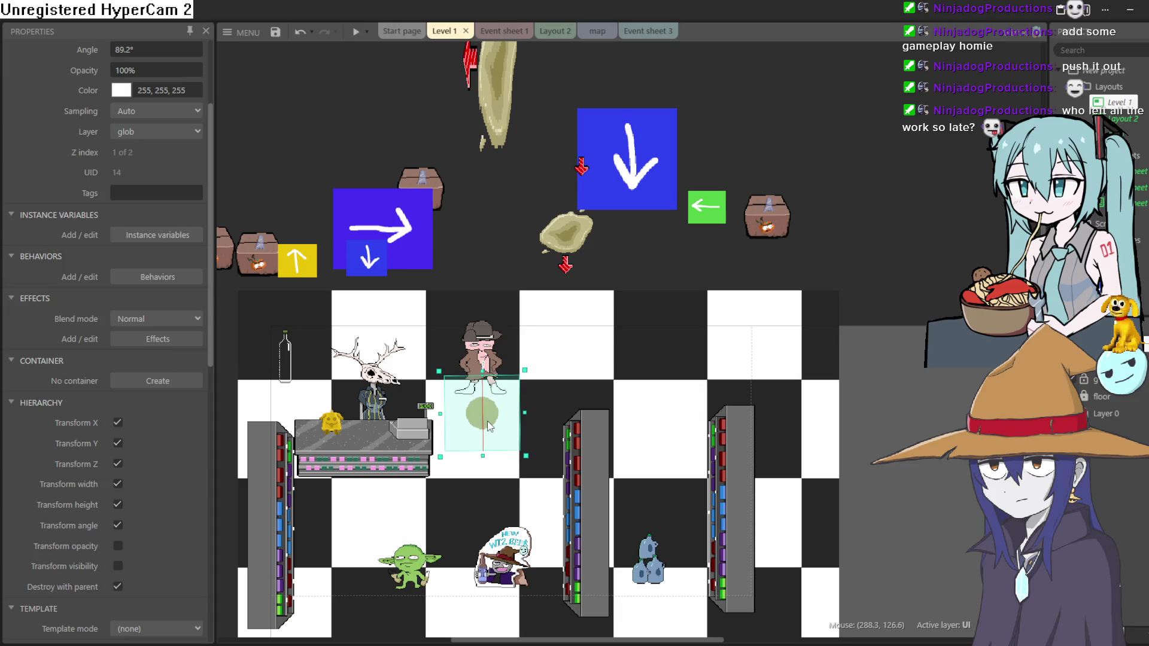
click(752, 502)
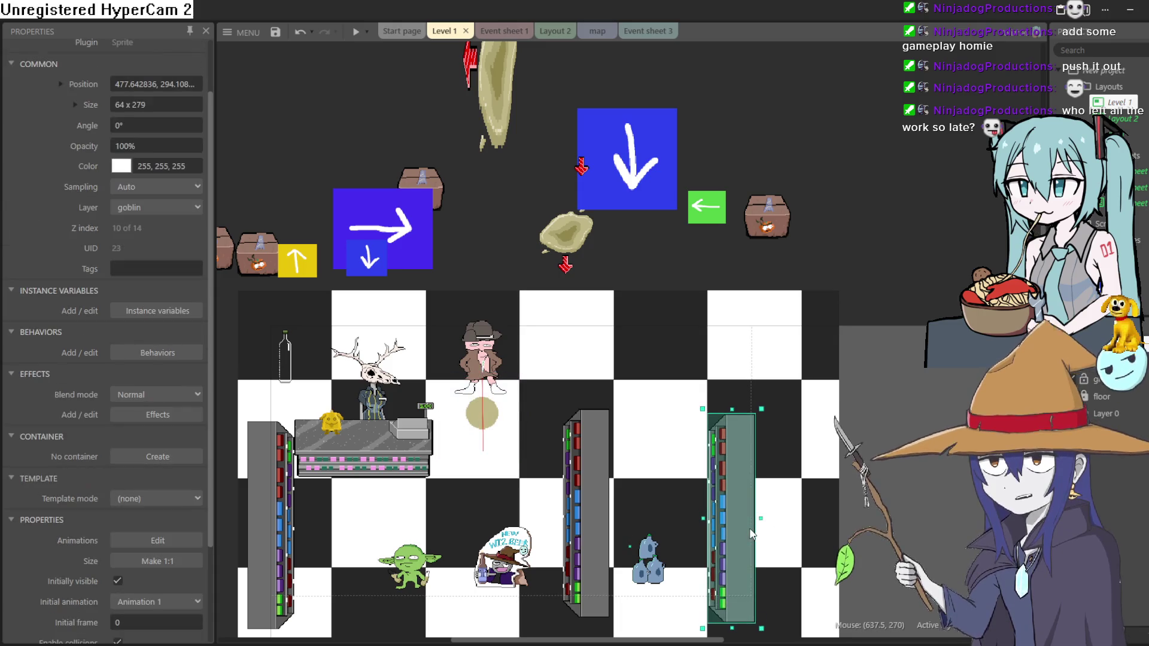
drag(752, 522, 750, 528)
click(356, 33)
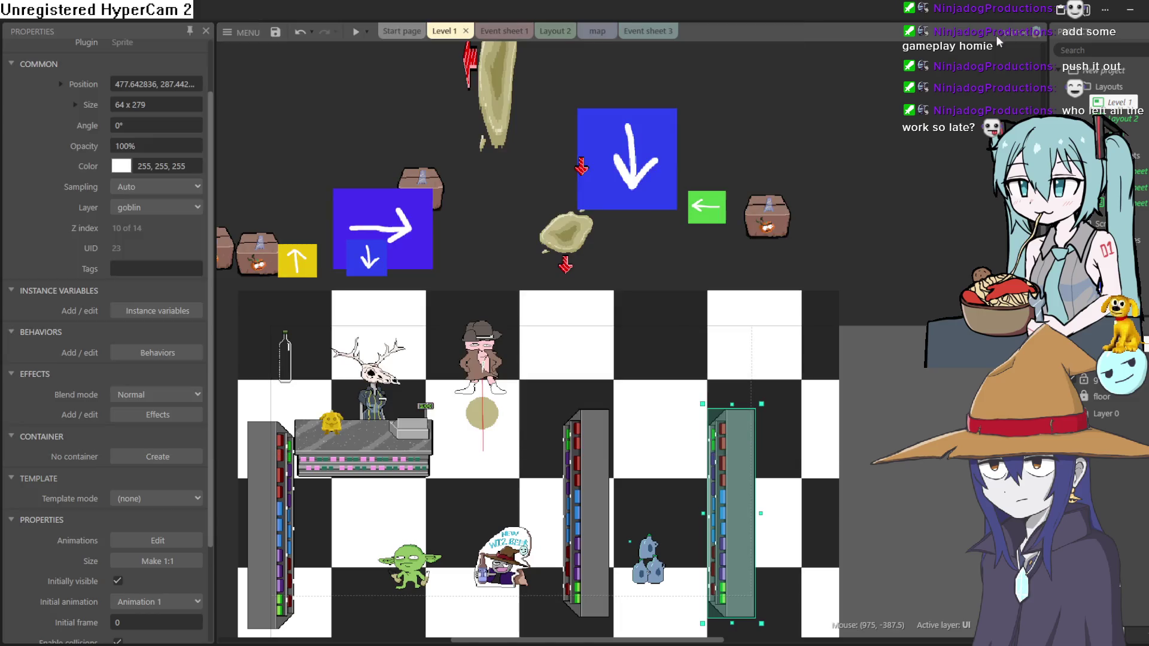
scroll(537, 361, down, 5)
scroll(537, 361, left, 3)
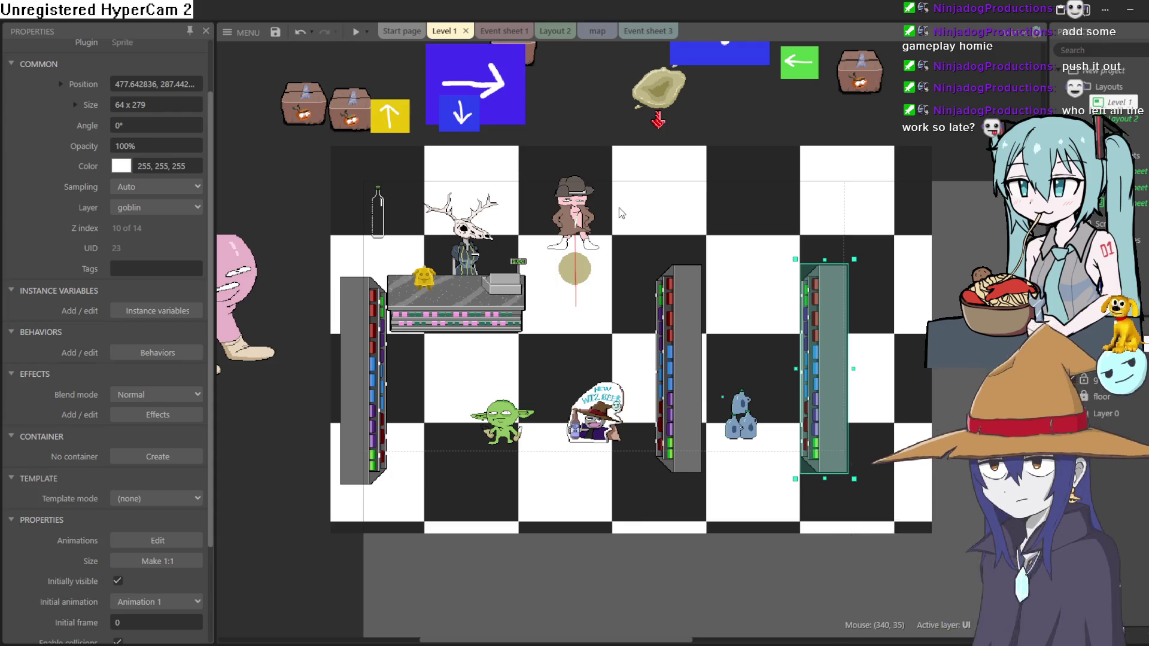
Nudge the counter slightly up and the left shelf slightly down-left.
click(512, 316)
drag(512, 315, 512, 307)
drag(381, 395, 378, 399)
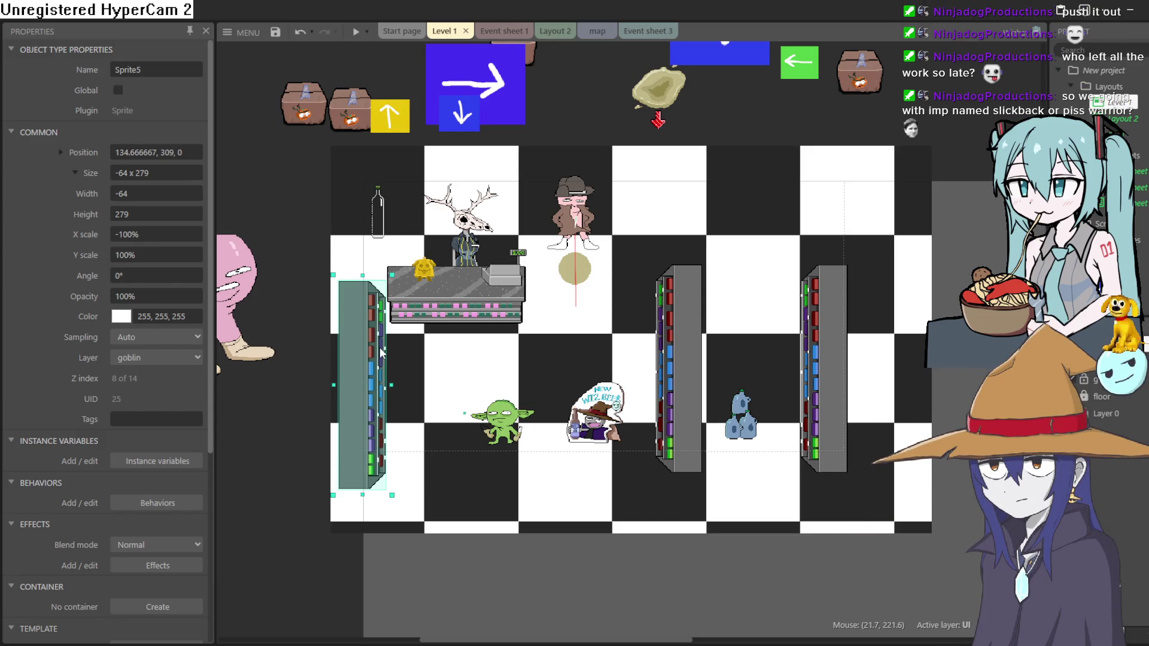
mouse_move(748, 180)
mouse_down()
mouse_move(726, 287)
mouse_move(726, 269)
mouse_up()
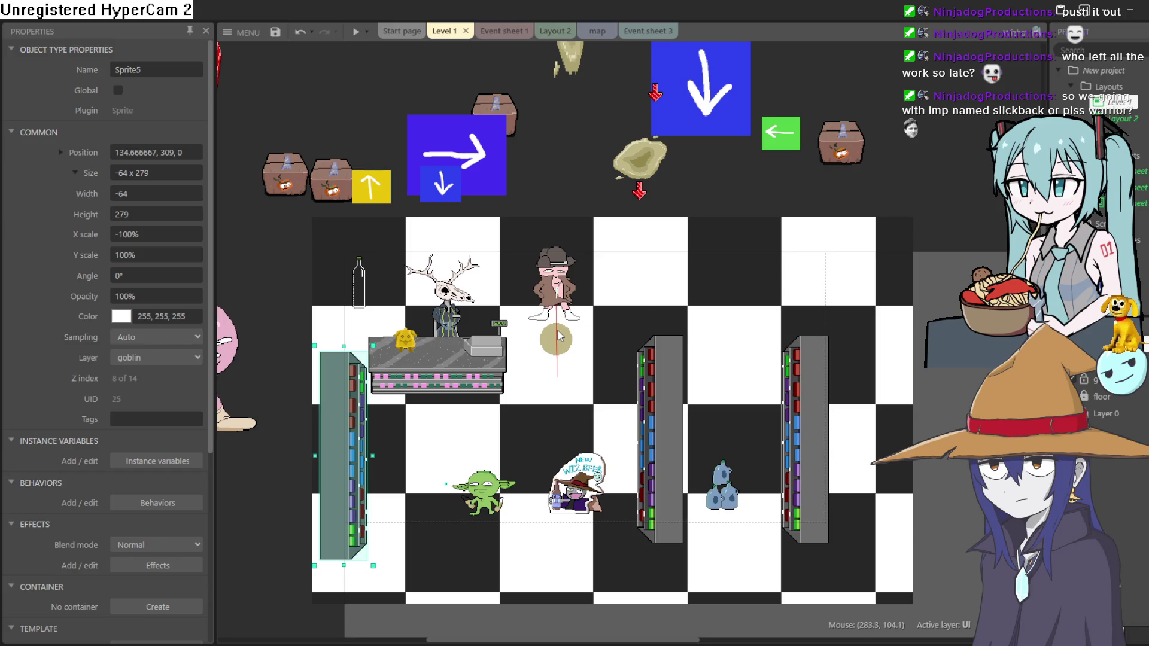
Check the goblin's 8Direction movement settings, then select the wizard sprite.
click(496, 479)
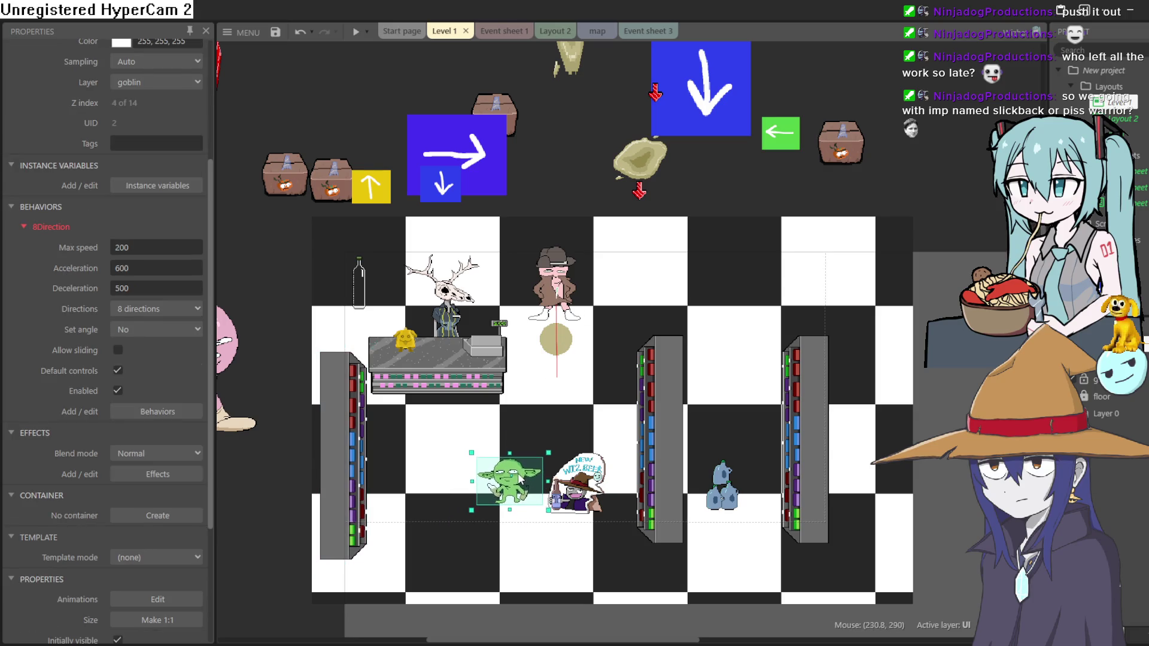
click(568, 490)
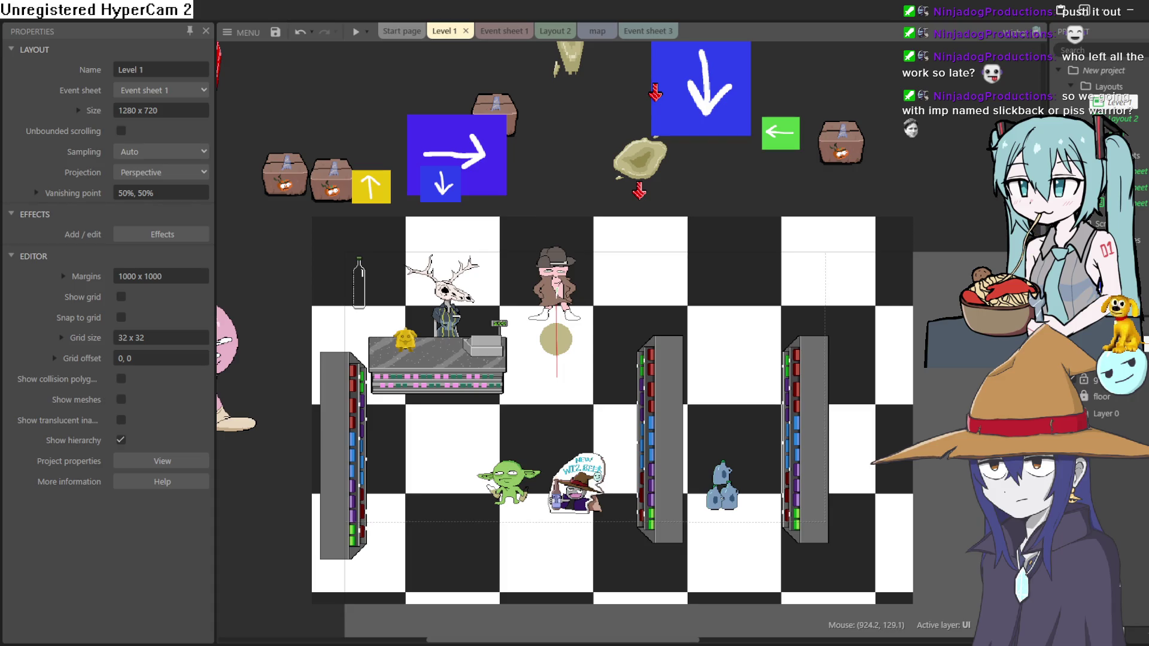
click(1101, 365)
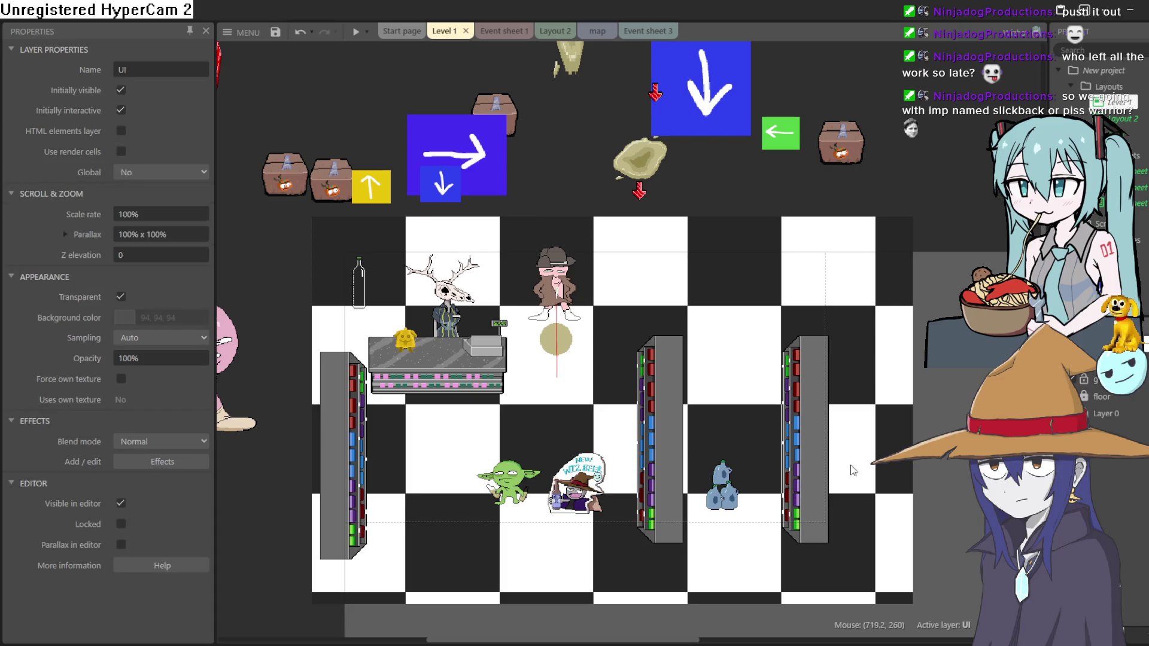
click(592, 481)
Move the wizard sign sprite, Sprite9, from the UI layer to the goblin layer.
right_click(588, 484)
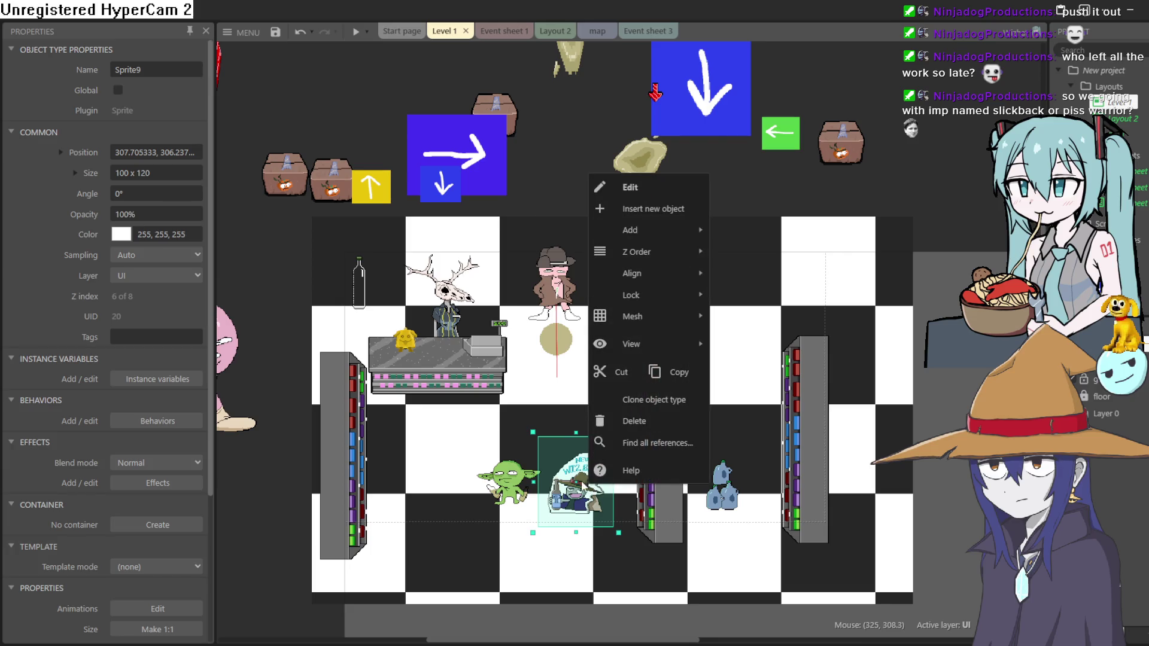
click(128, 281)
click(145, 311)
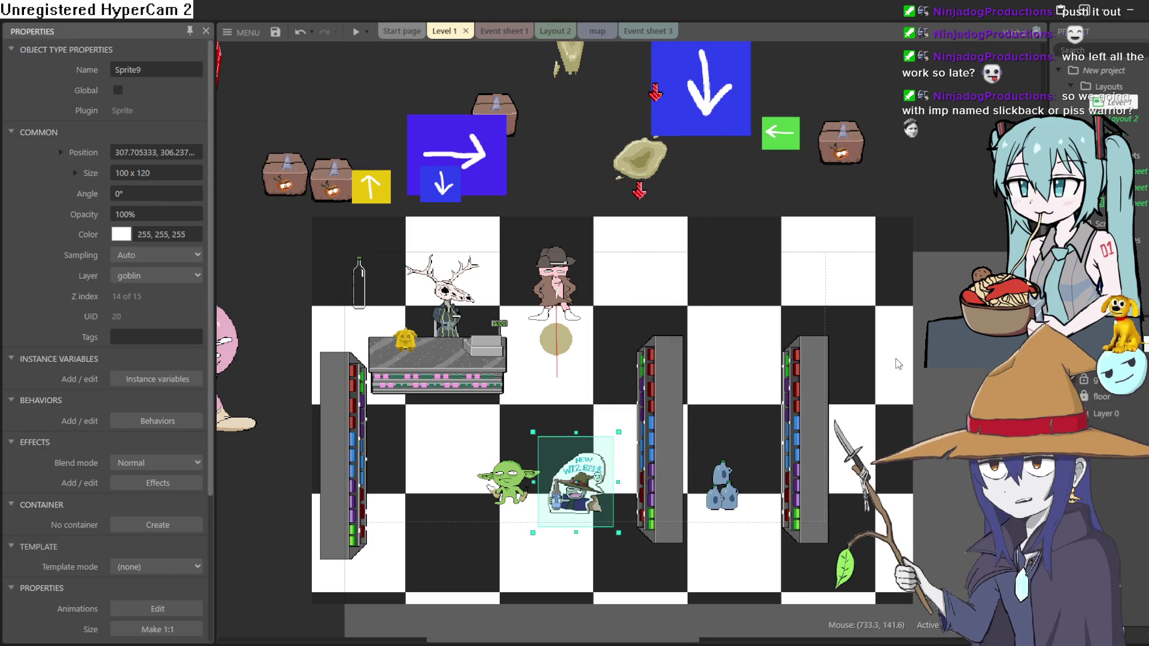
click(772, 488)
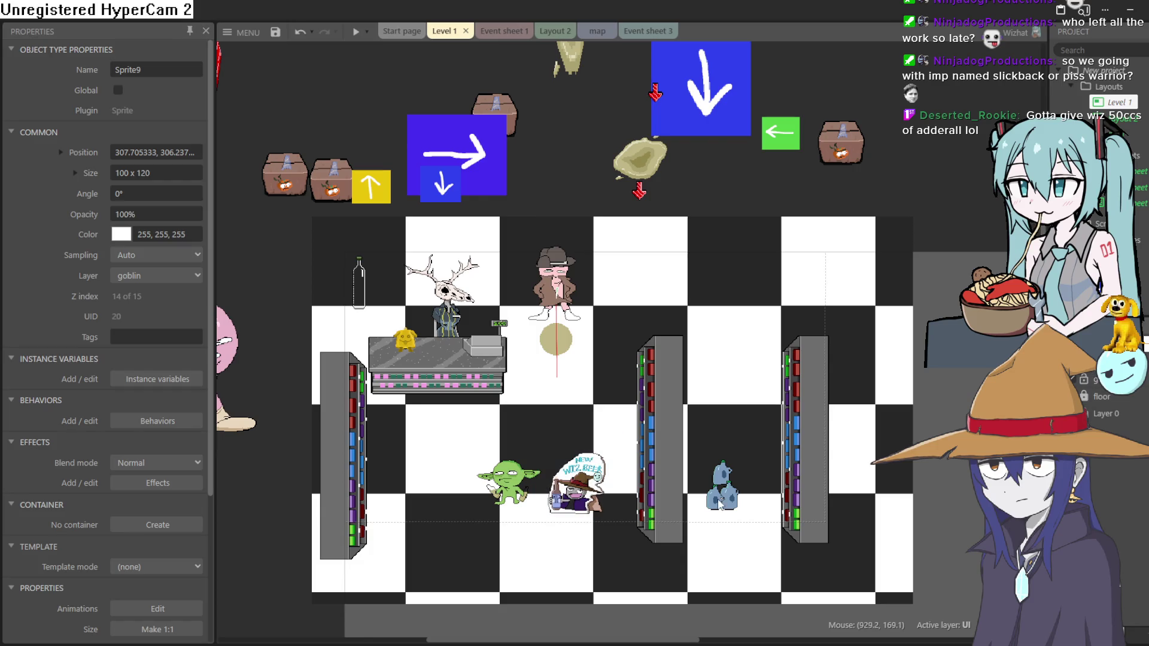
click(581, 491)
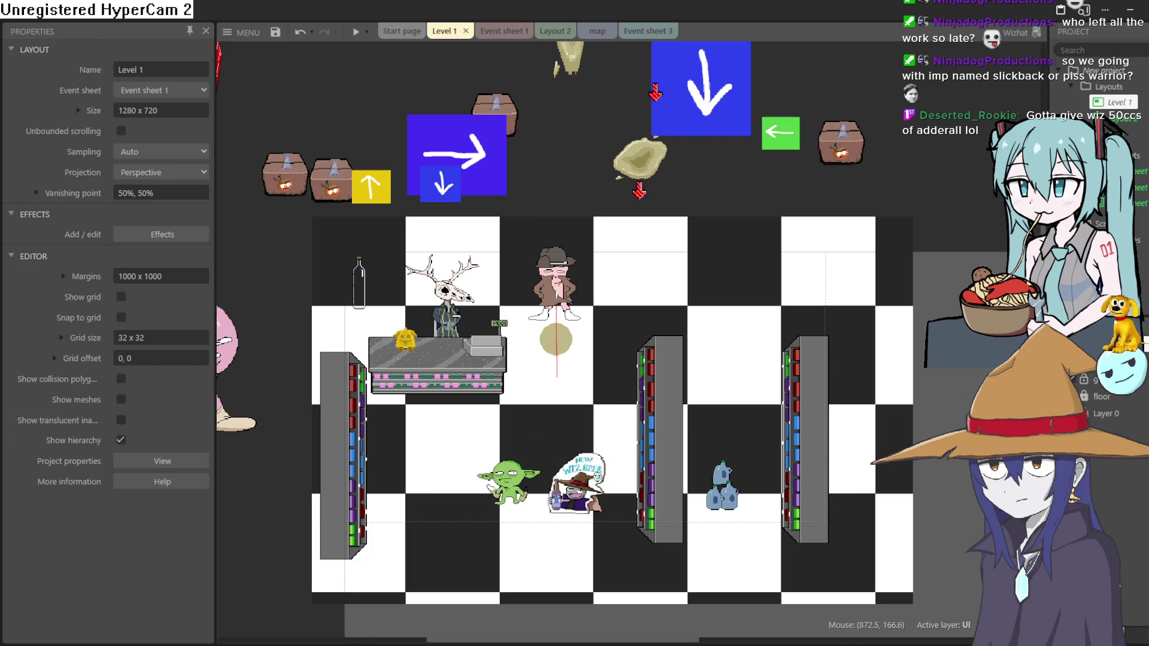
Make goblin the active layer, shift the wizard slightly right, and start a preview.
click(509, 482)
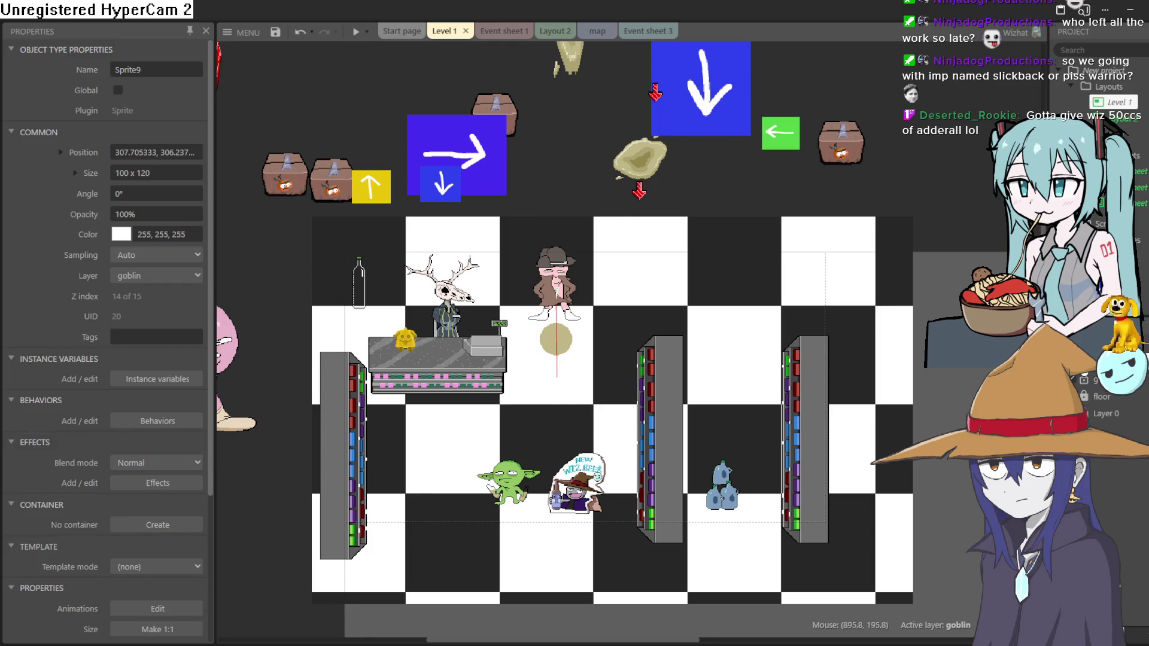
click(1107, 364)
drag(594, 497, 614, 502)
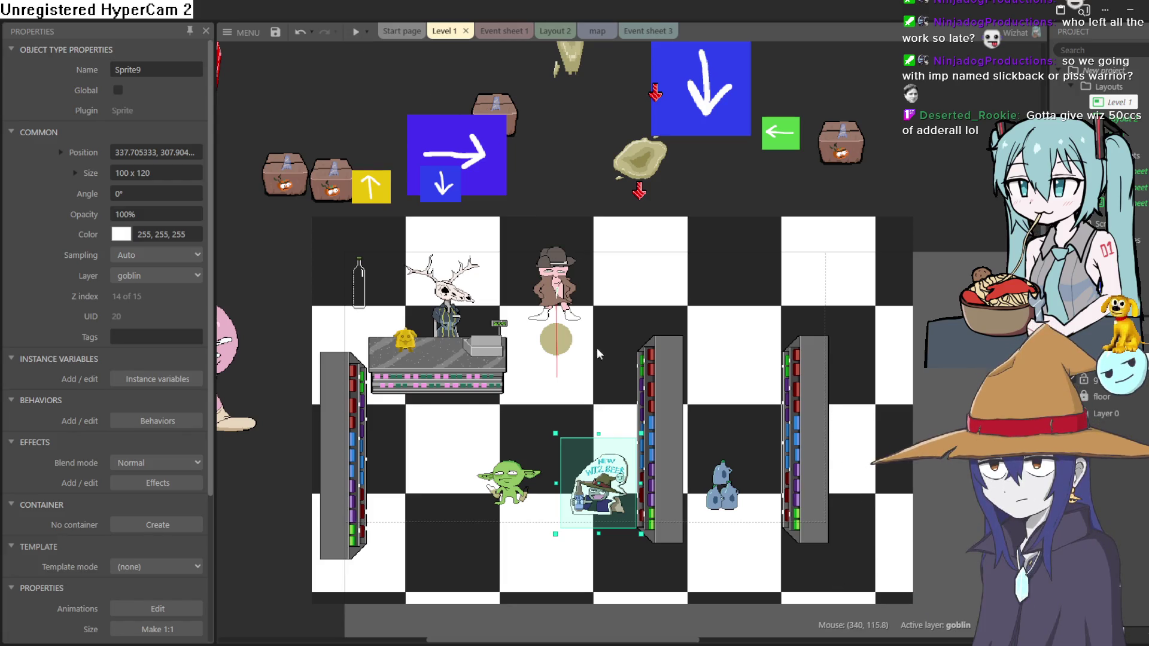
click(357, 40)
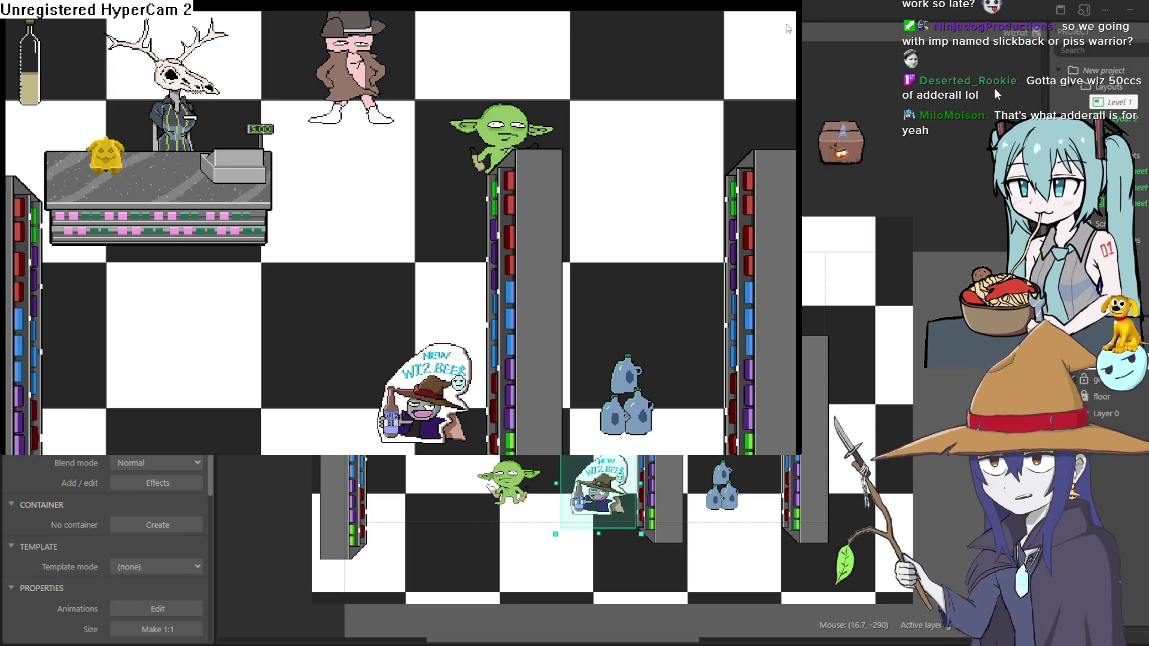
Close the game preview and return to the Level 1 layout editor.
click(999, 39)
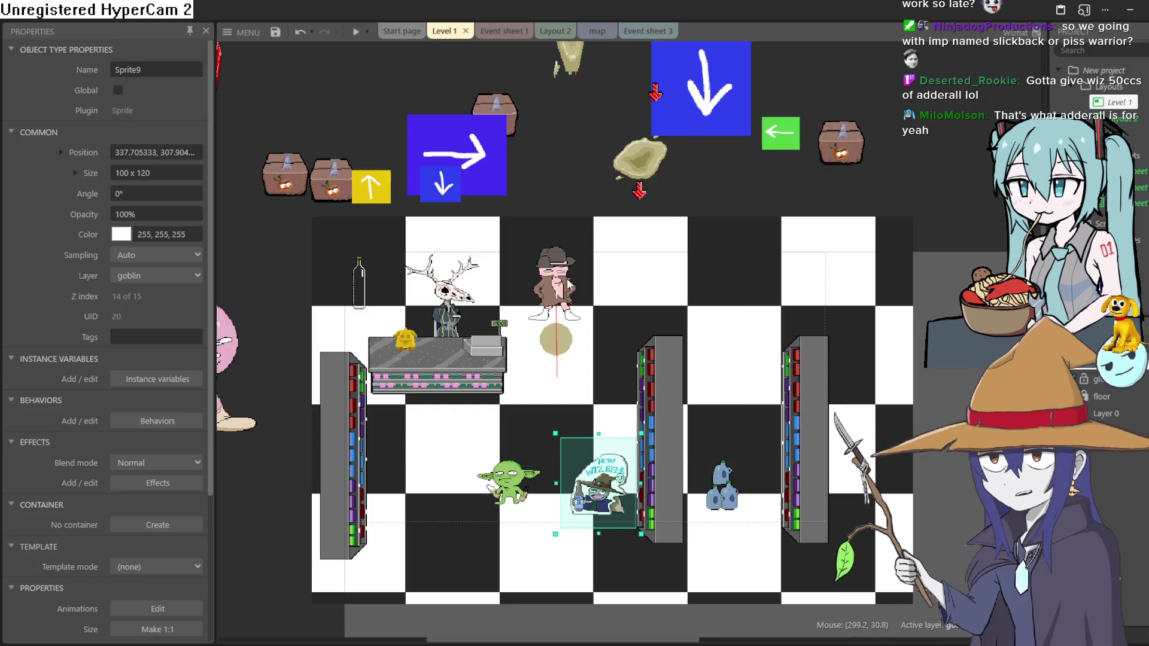
Clone the left shelf, set its Angle to 90, and lay it along the top wall.
drag(356, 440, 356, 364)
key(ctrl+z)
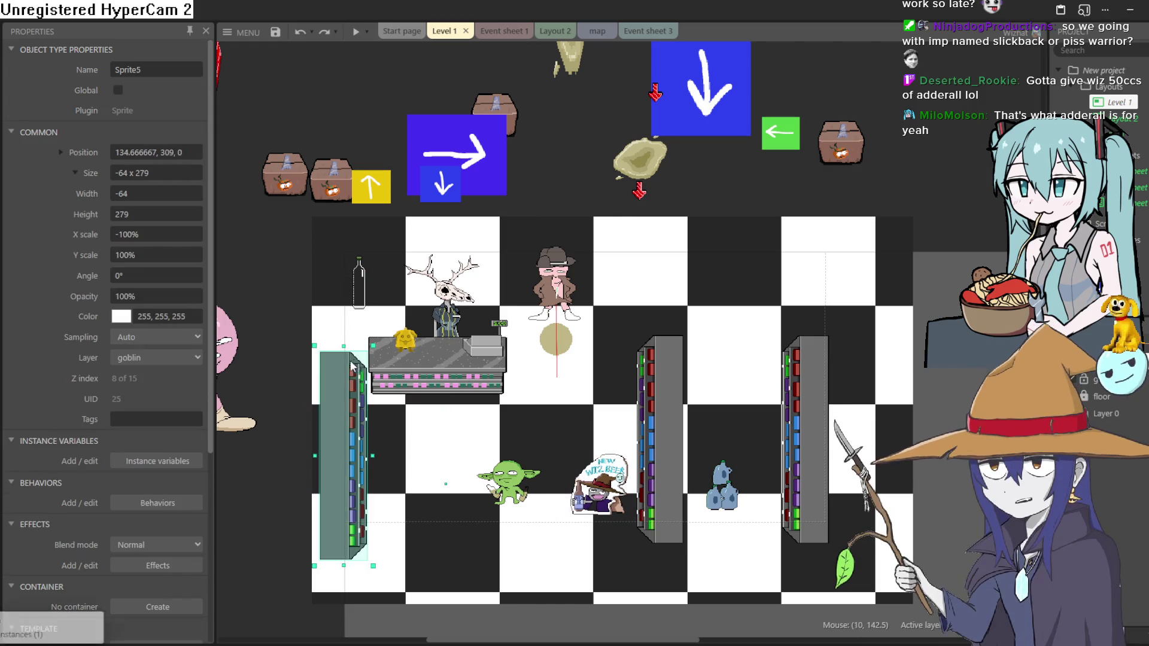
ctrl+drag(339, 423, 275, 293)
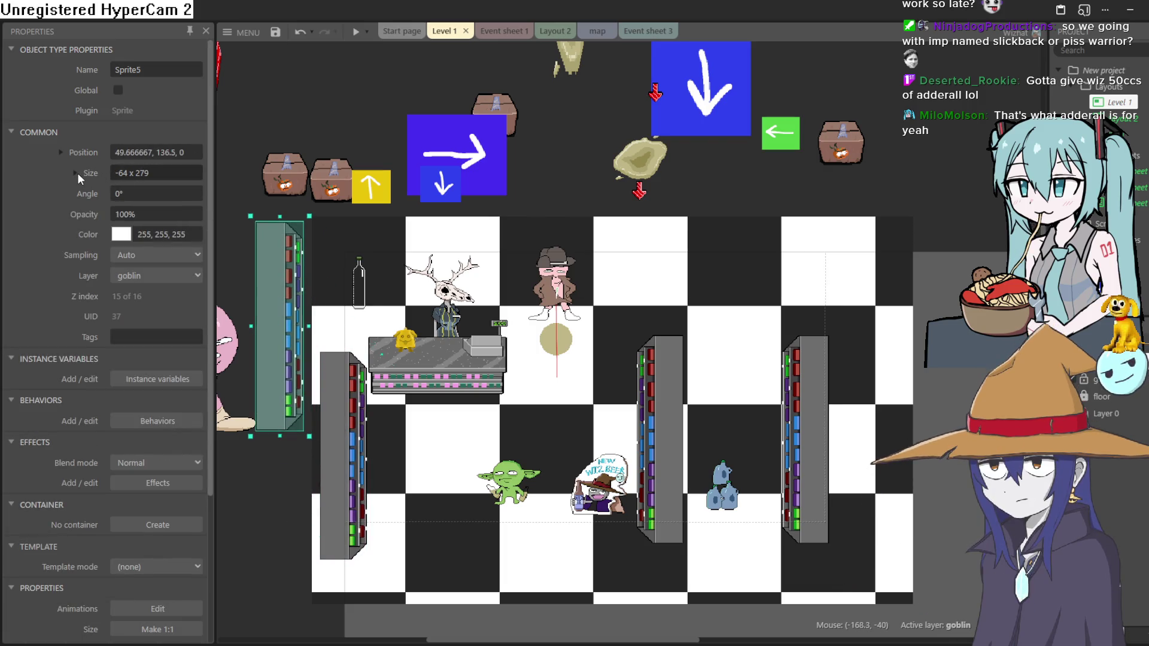
click(133, 197)
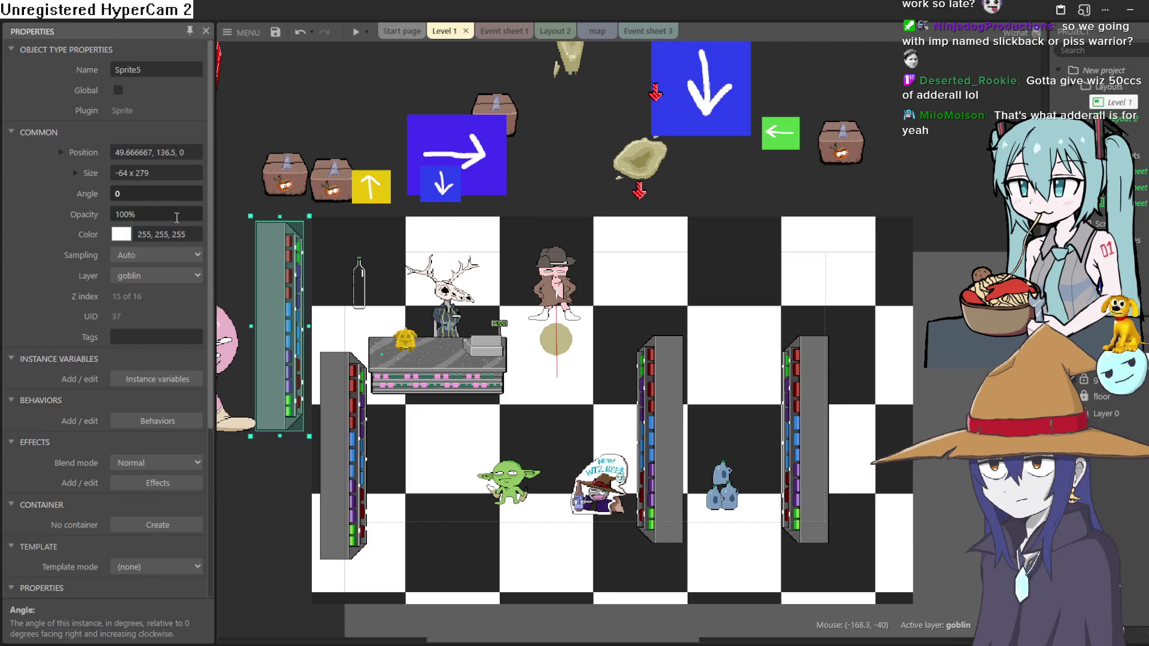
text(90)
key(Tab)
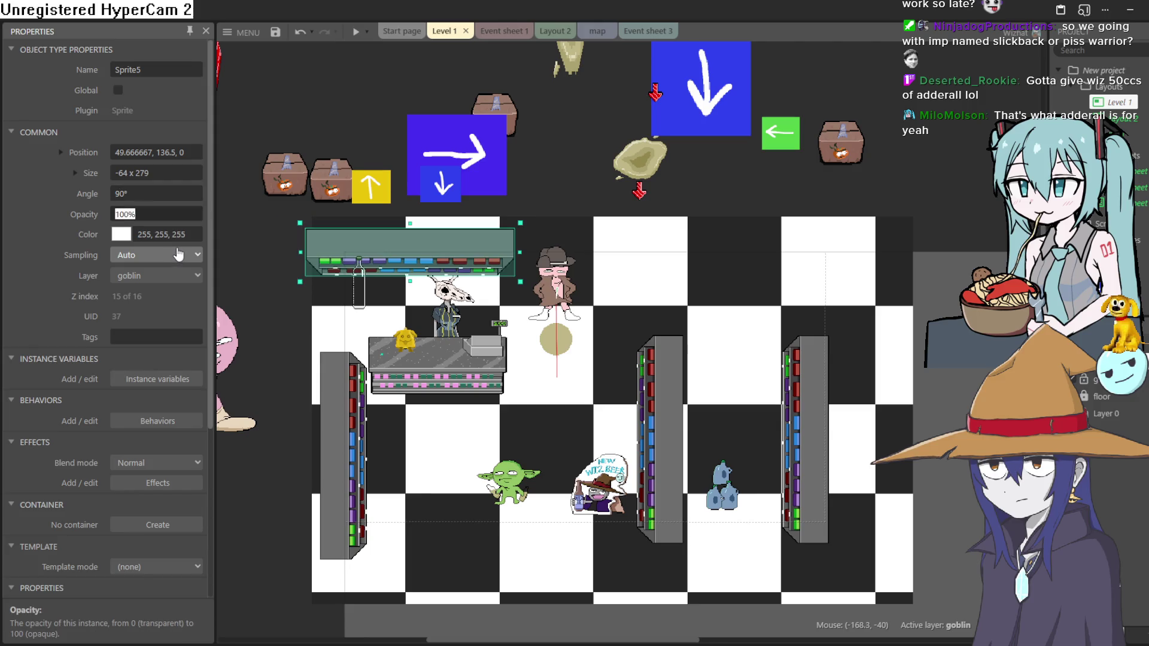
mouse_move(448, 260)
mouse_down()
mouse_move(480, 272)
mouse_move(469, 273)
mouse_up()
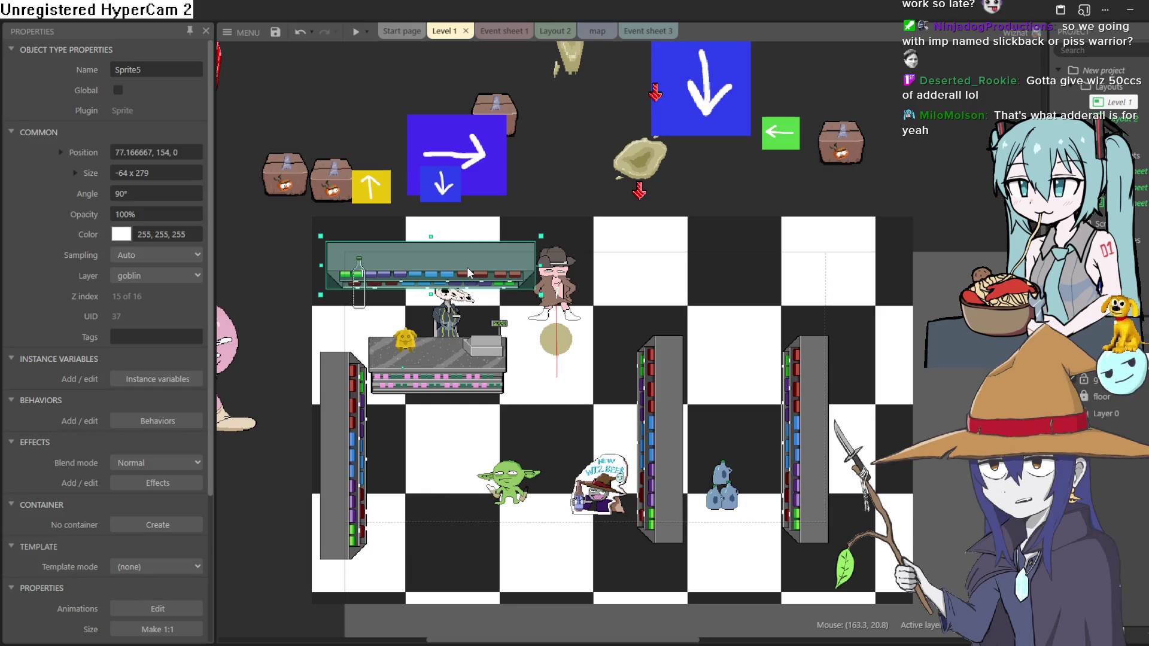
Try a second horizontal shelf copy, undo it, and move the counter slightly lower.
click(568, 308)
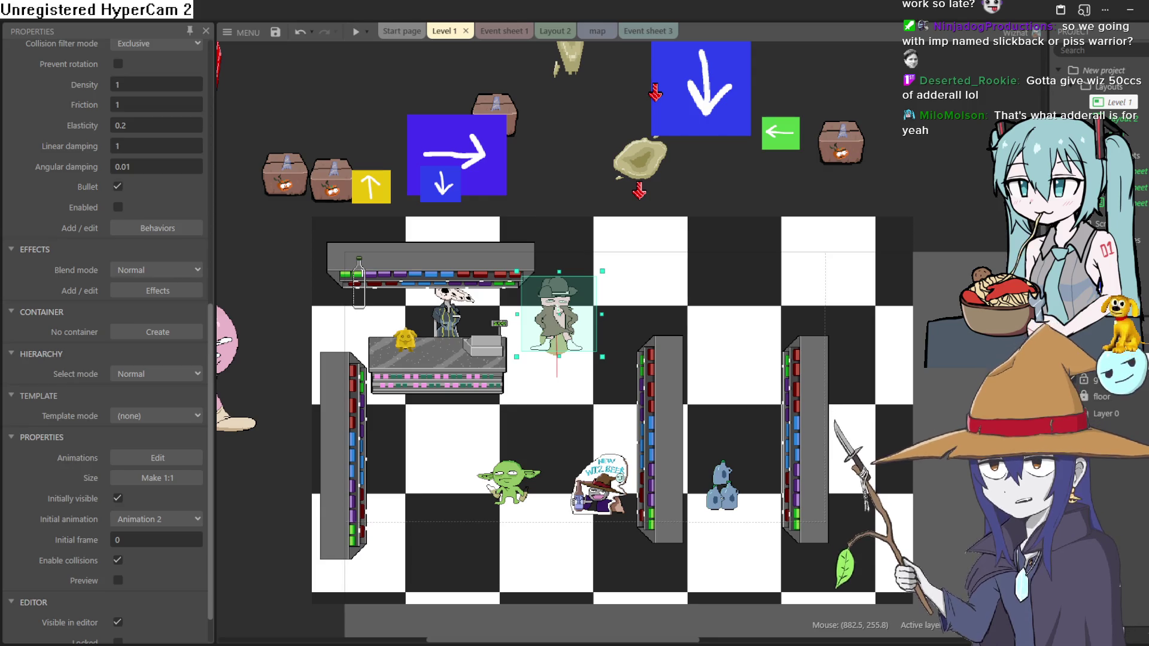
mouse_move(492, 265)
mouse_down()
mouse_move(710, 264)
mouse_move(701, 267)
mouse_up()
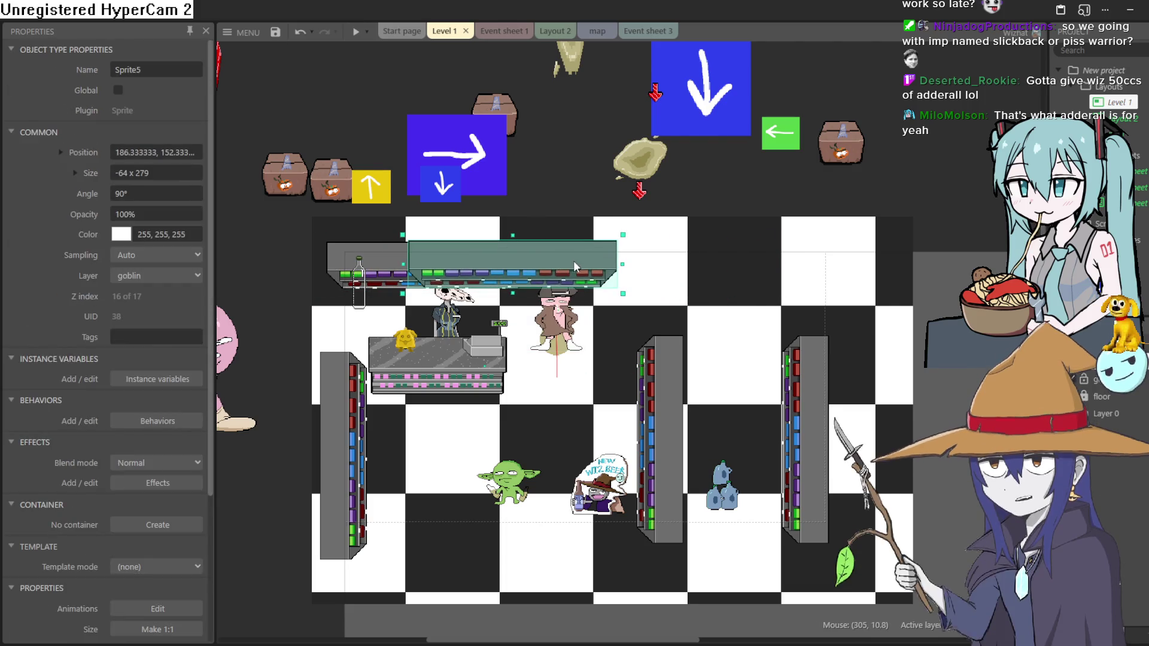
key(ctrl+z)
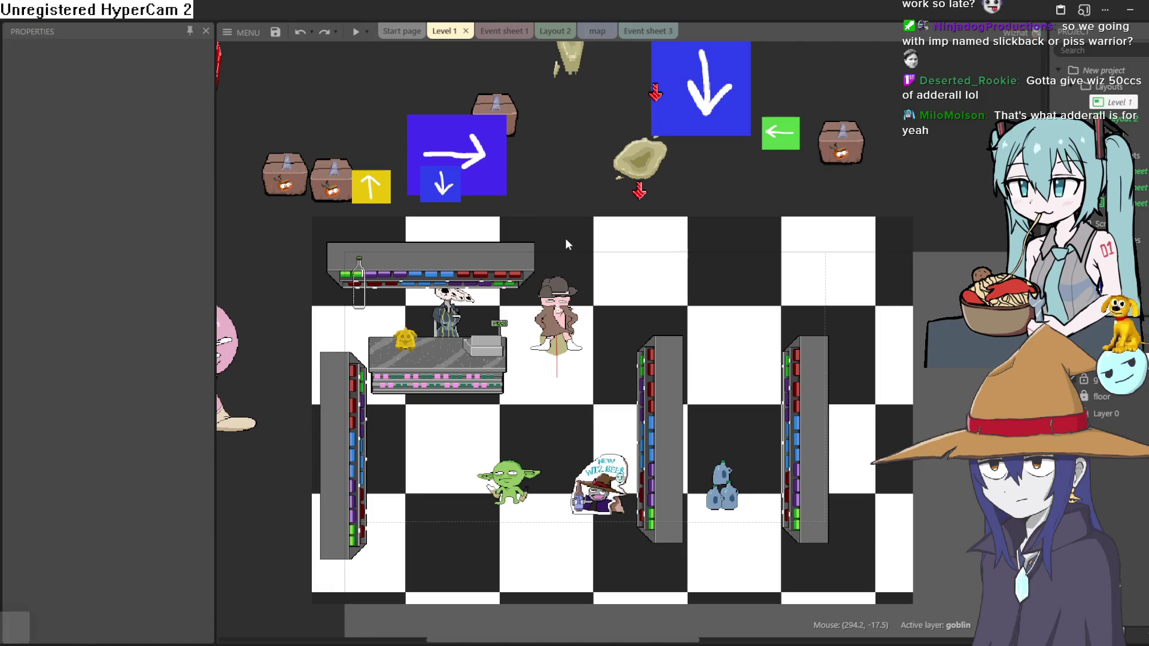
drag(452, 320, 451, 343)
Reorder Sprite13 within the goblin layer using the Z Order bar.
right_click(451, 342)
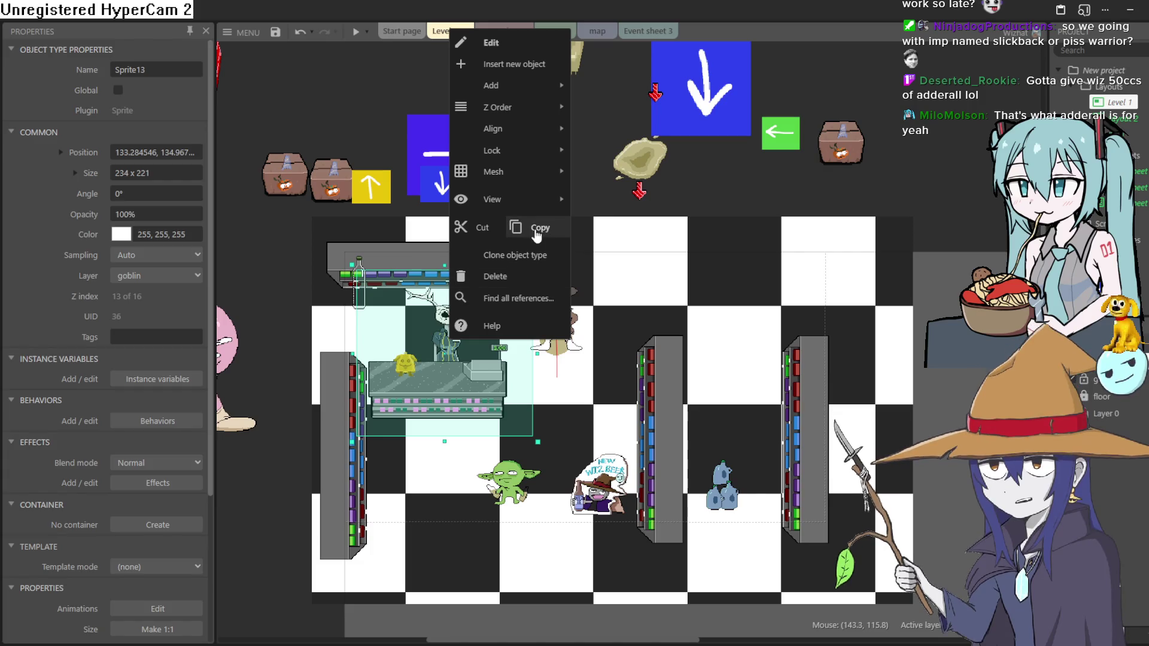
mouse_move(554, 108)
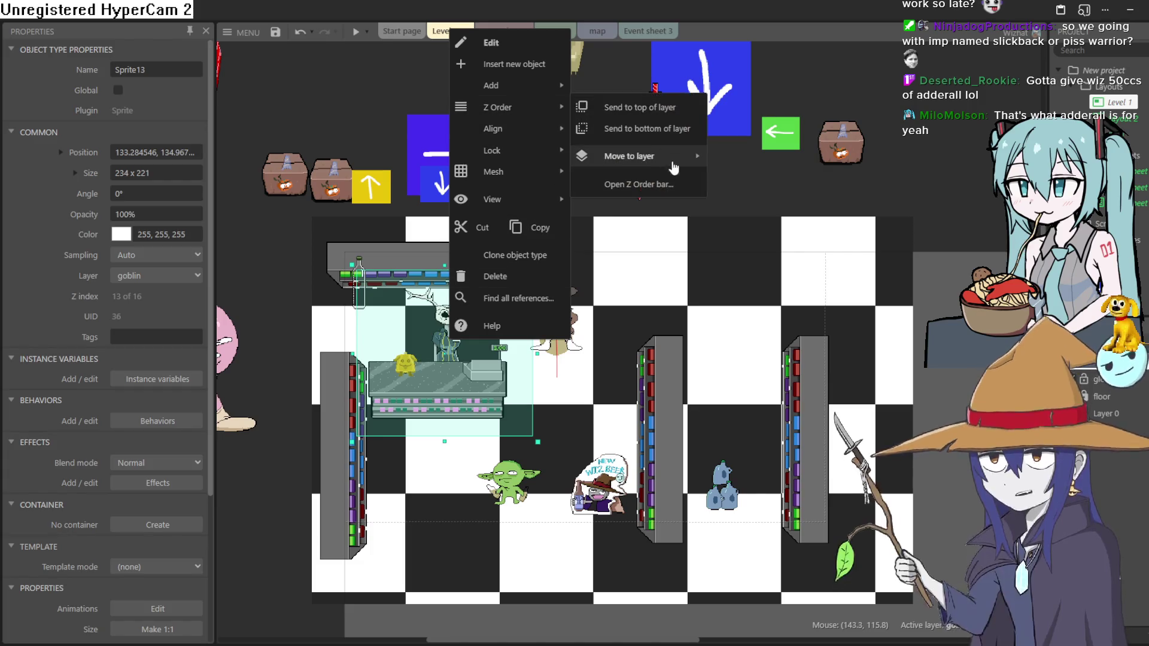
click(682, 178)
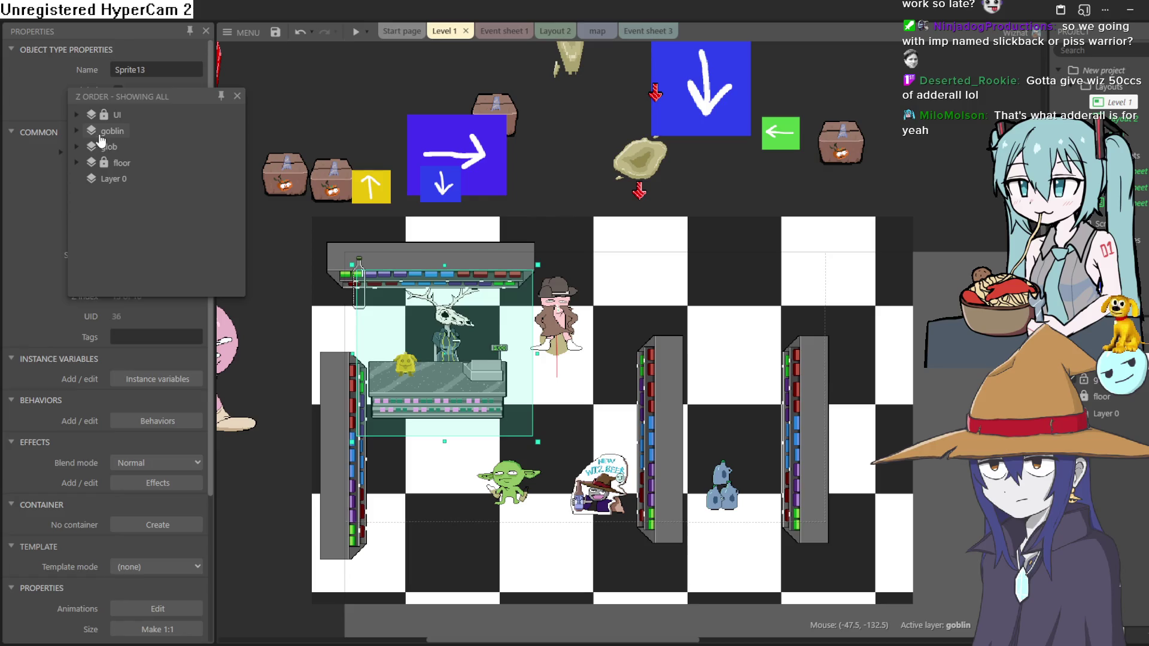
click(80, 131)
scroll(178, 170, down, 5)
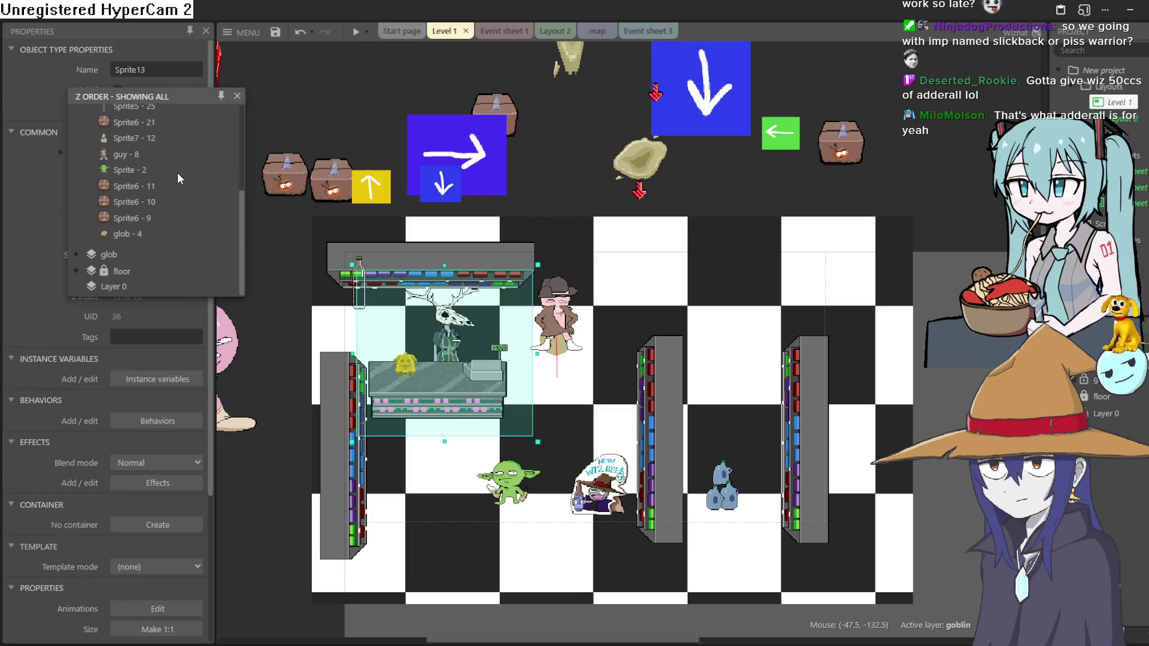
scroll(149, 180, up, 3)
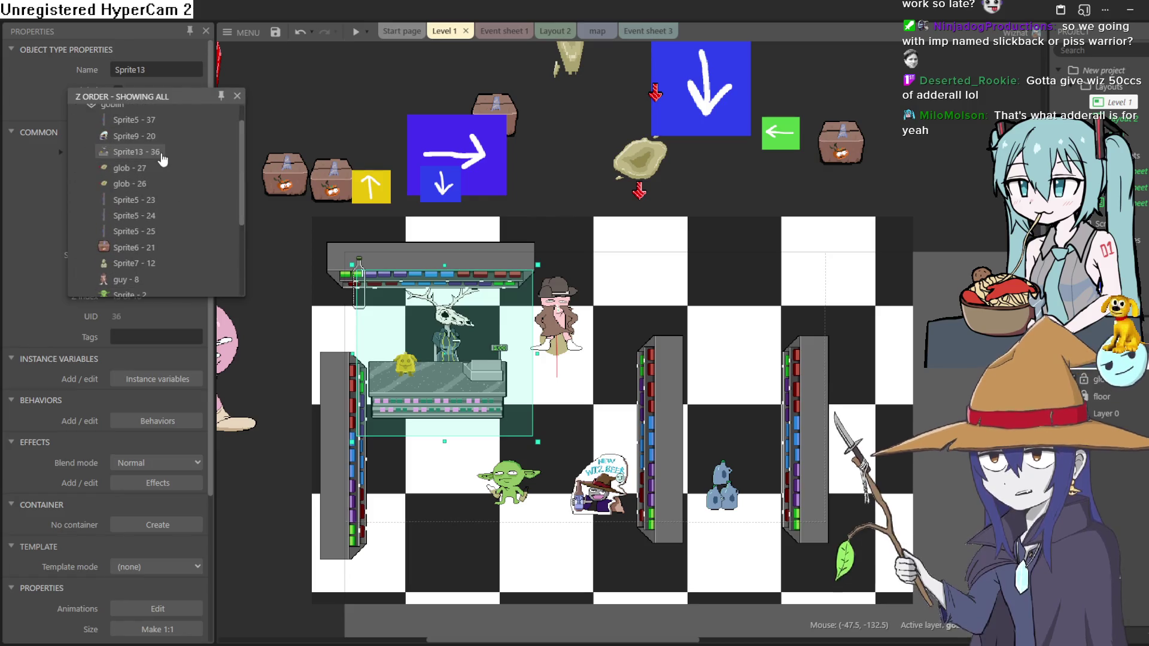
scroll(159, 168, up, 1)
drag(149, 149, 150, 148)
click(237, 96)
Raise the counter toward the top wall and nudge the top shelf slightly.
drag(439, 338, 446, 368)
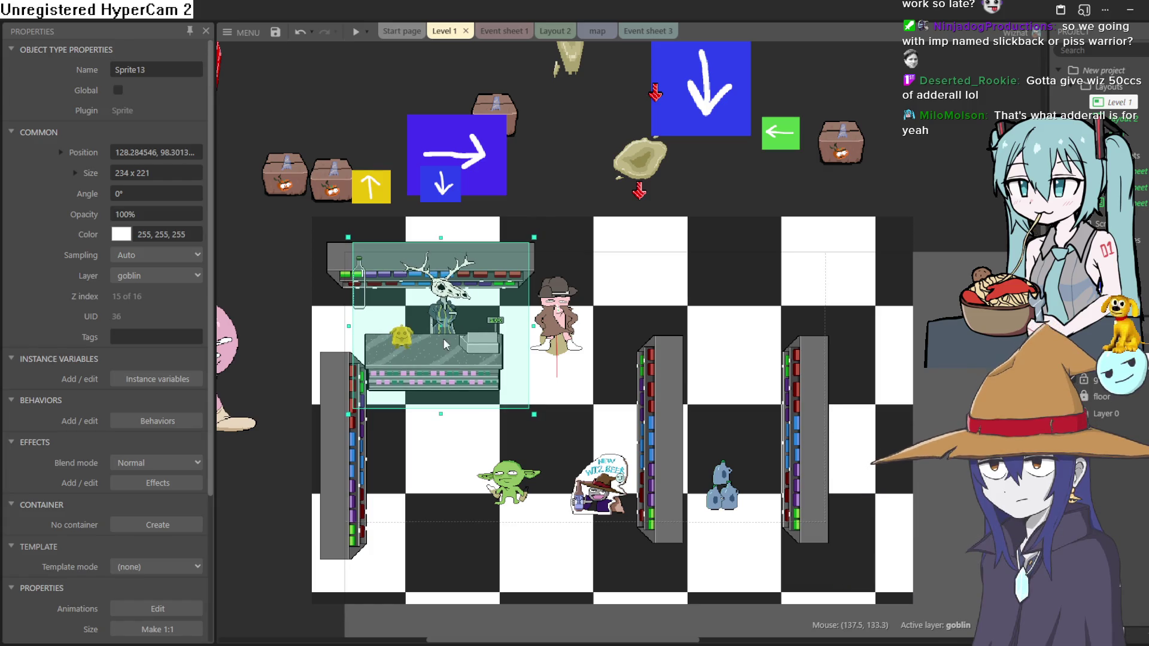
mouse_move(336, 267)
mouse_down()
mouse_move(228, 251)
mouse_move(282, 246)
mouse_move(261, 243)
mouse_up()
drag(630, 372, 630, 348)
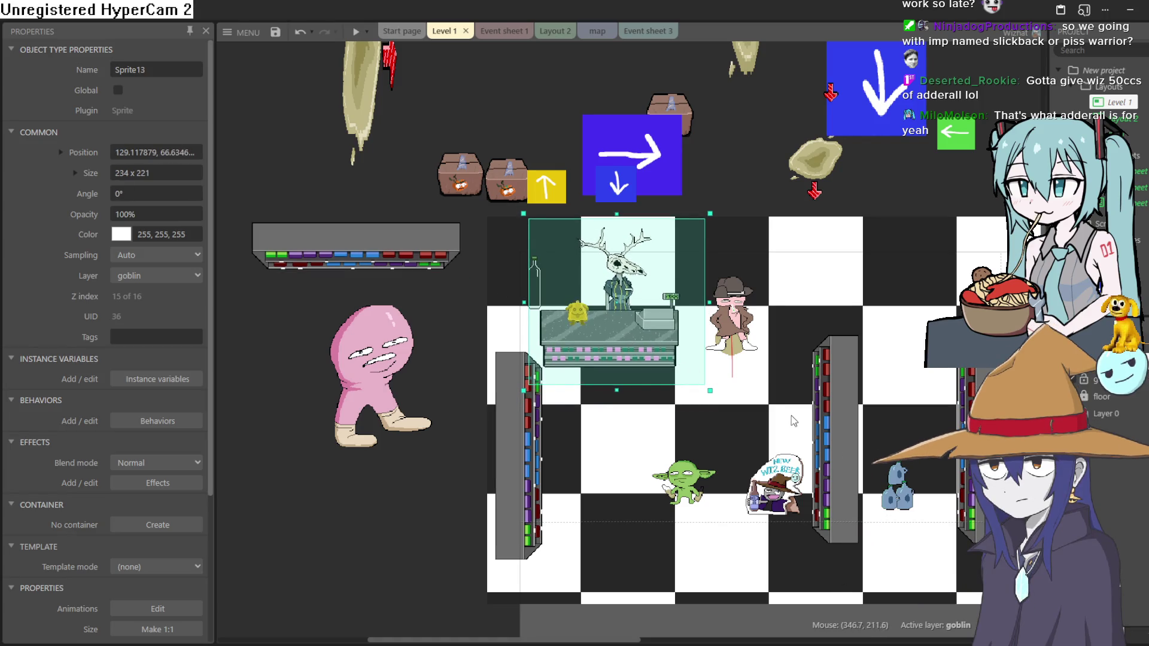
scroll(742, 395, down, 2)
scroll(742, 395, right, 5)
drag(701, 377, 698, 388)
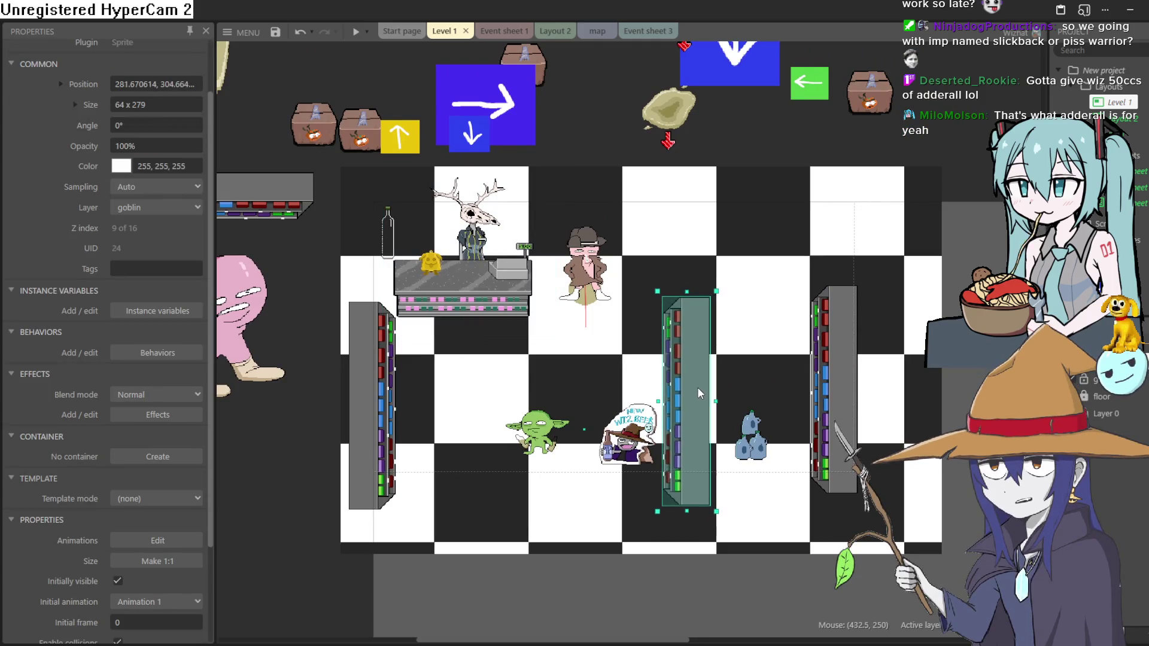
Nudge the left shelf down-right, fine-tune the counter to about 150, 103, and run a preview.
click(837, 404)
mouse_move(382, 393)
mouse_down()
mouse_move(393, 400)
mouse_move(394, 389)
mouse_up()
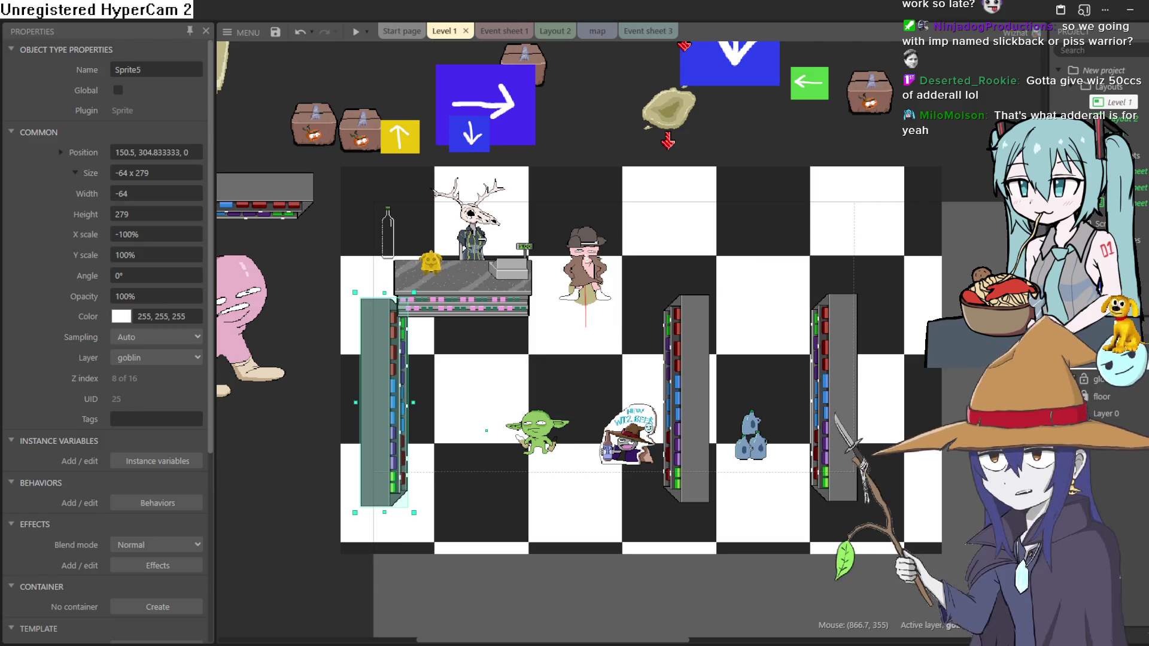
click(456, 285)
drag(454, 283, 453, 314)
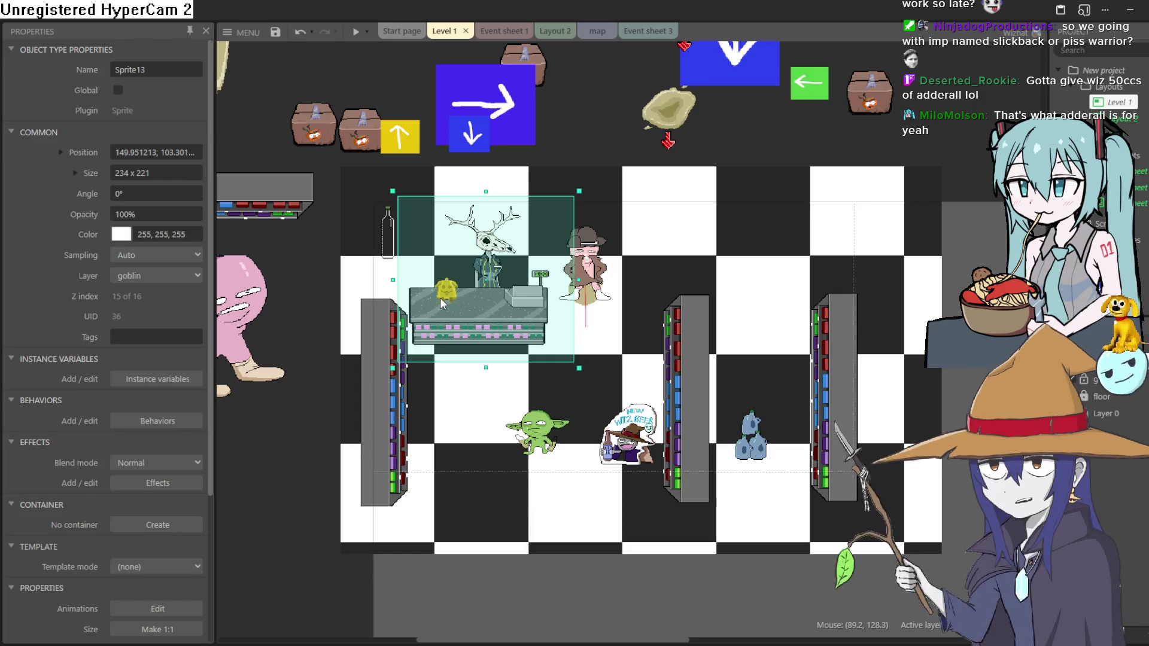
click(356, 31)
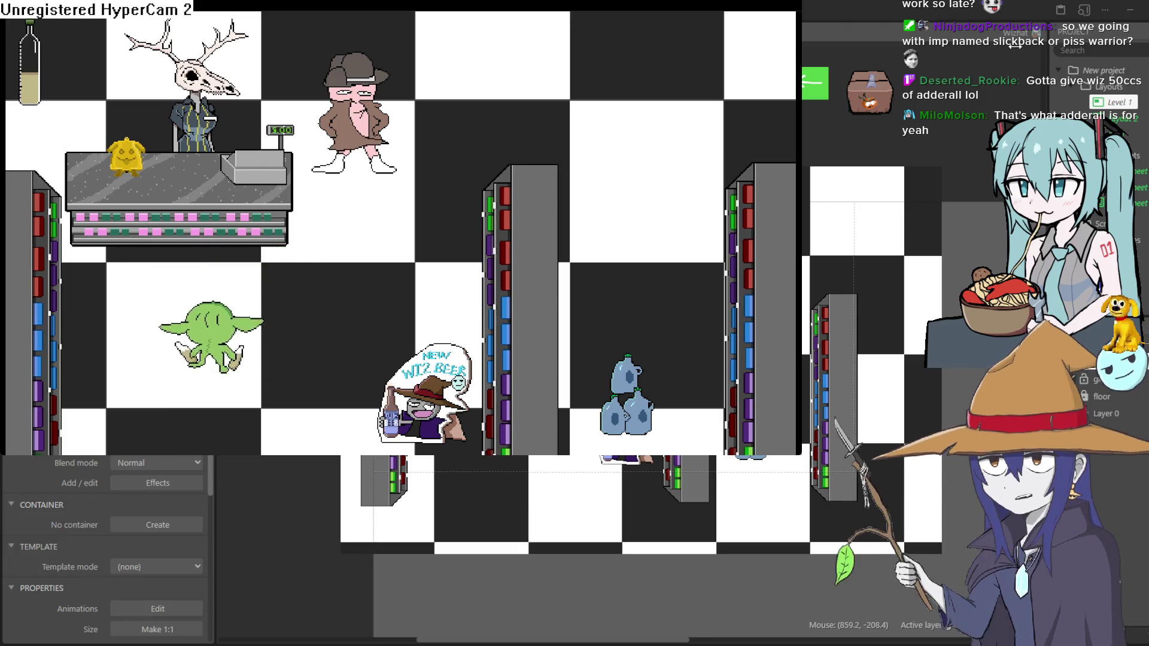
click(993, 80)
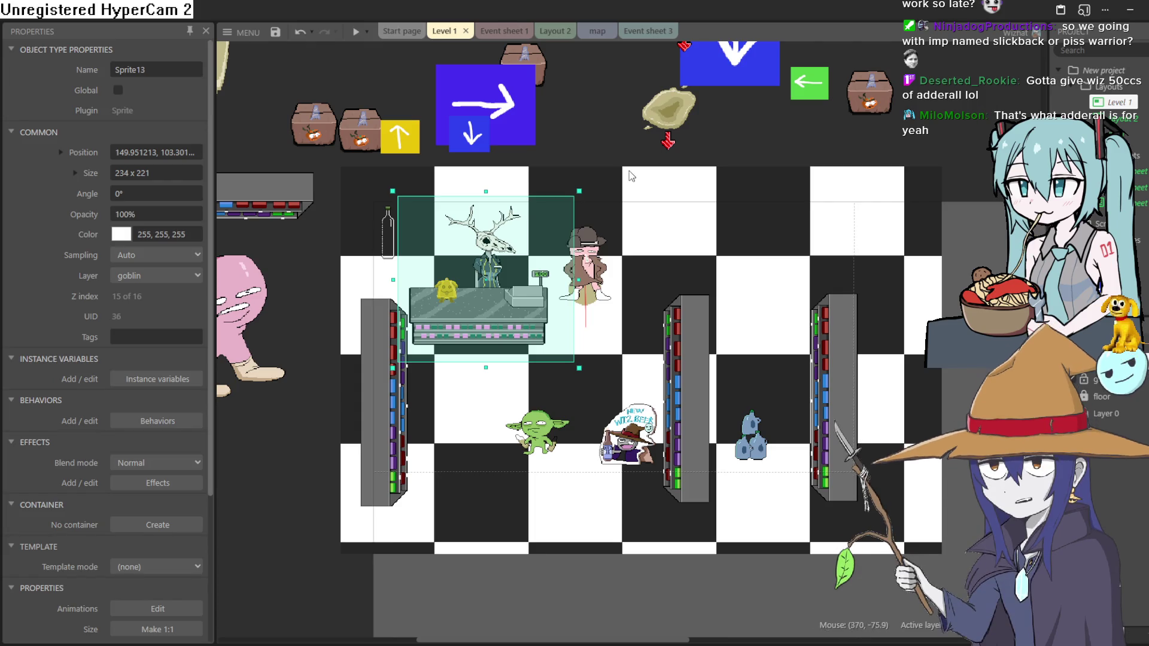
click(553, 433)
Move the goblin, Sprite - 2, up the goblin layer's Z Order list and run a preview.
right_click(553, 433)
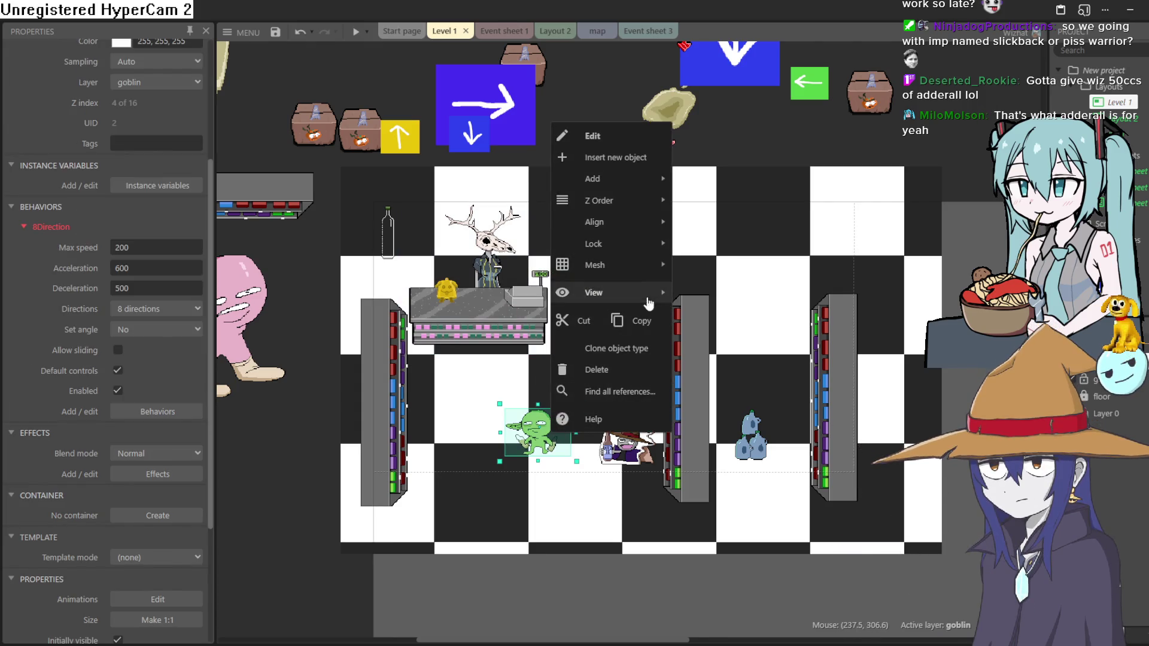
mouse_move(653, 207)
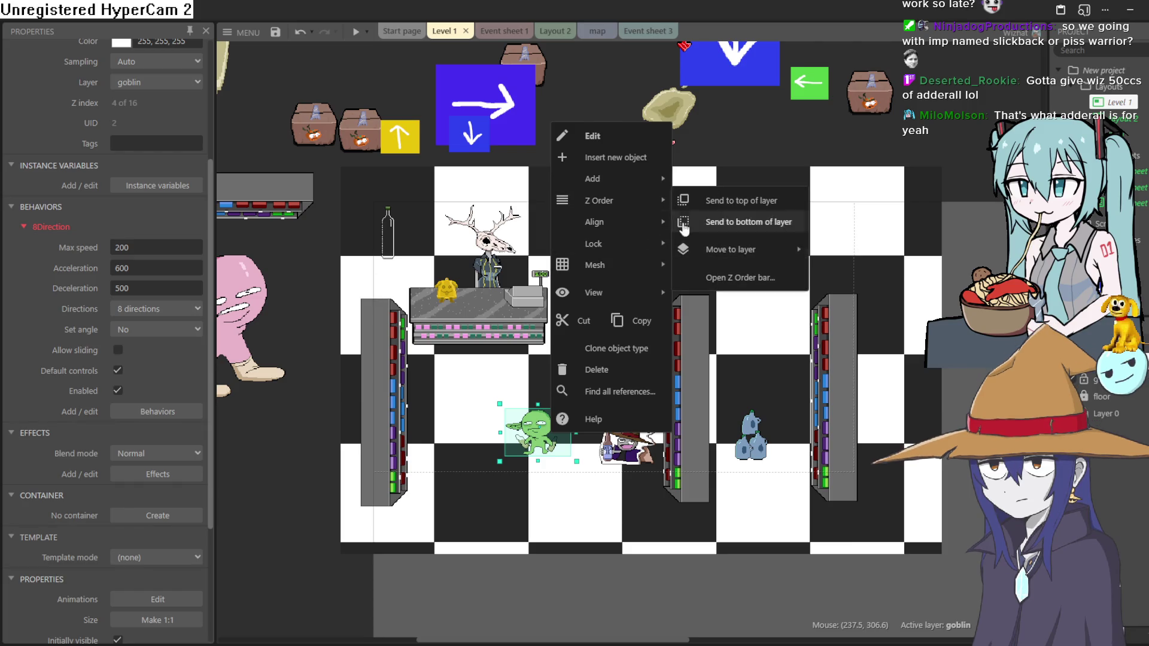
mouse_move(755, 245)
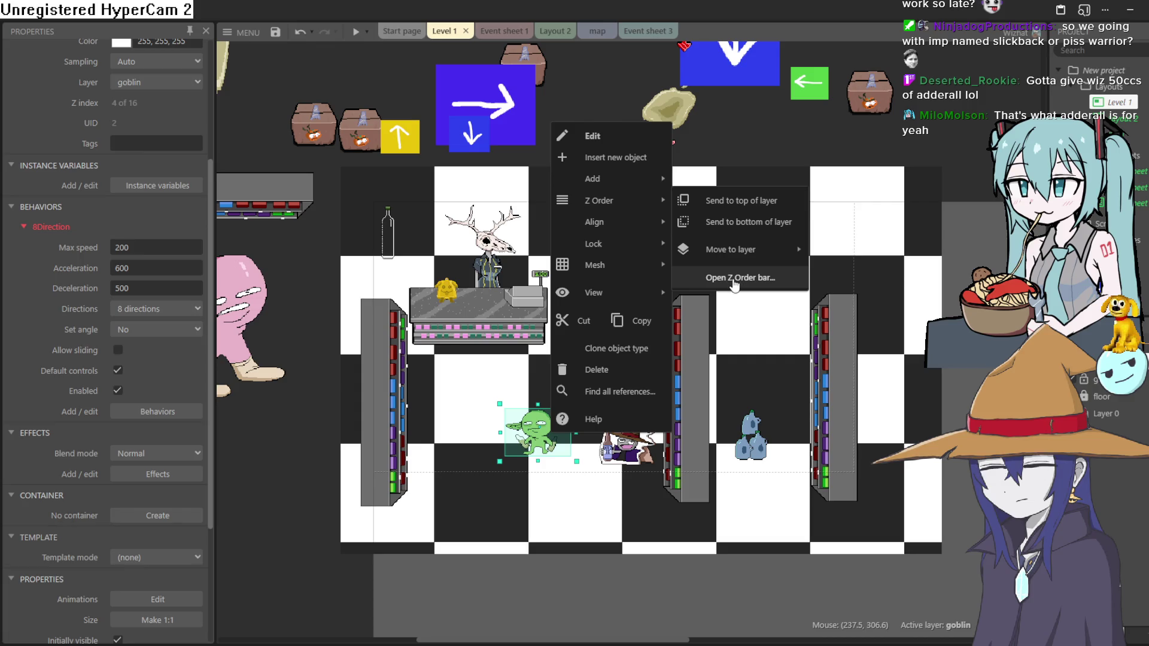
click(733, 280)
click(76, 146)
click(76, 146)
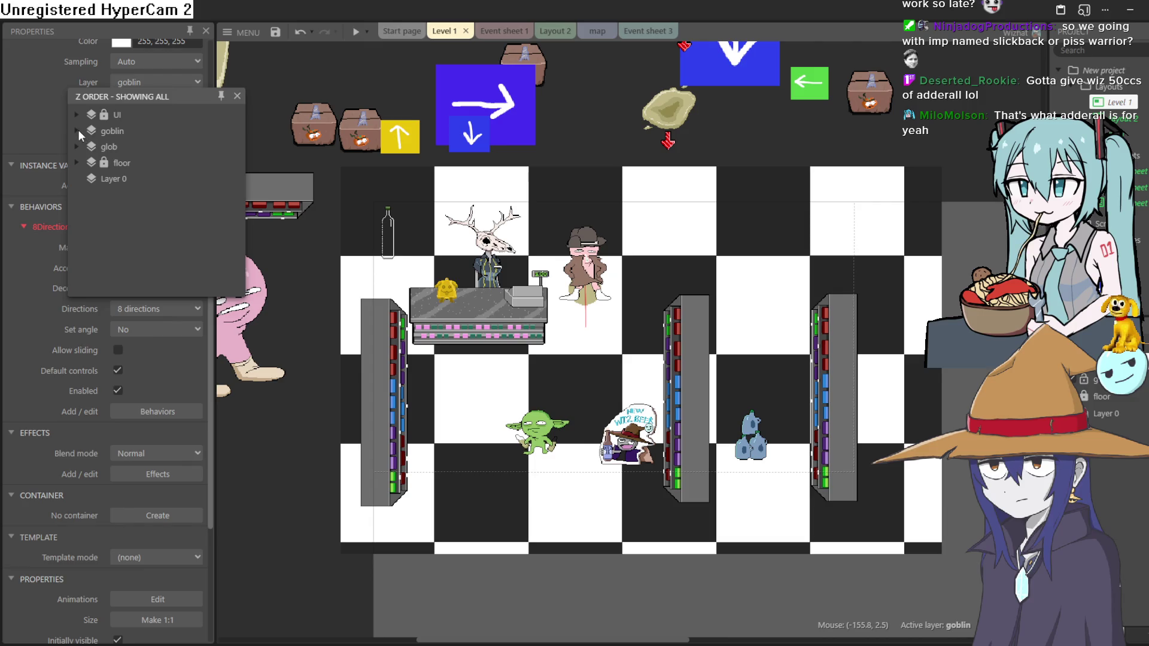
click(78, 130)
scroll(150, 194, down, 3)
mouse_move(151, 197)
mouse_down()
mouse_move(158, 110)
mouse_move(149, 150)
mouse_move(154, 139)
mouse_up()
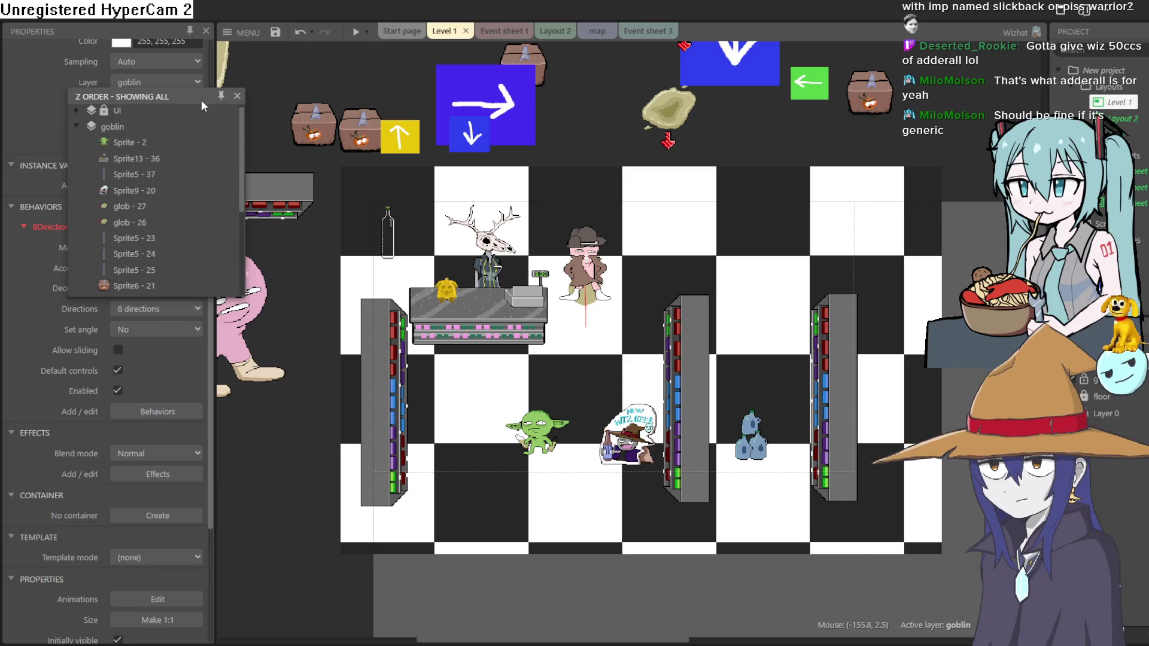
click(358, 33)
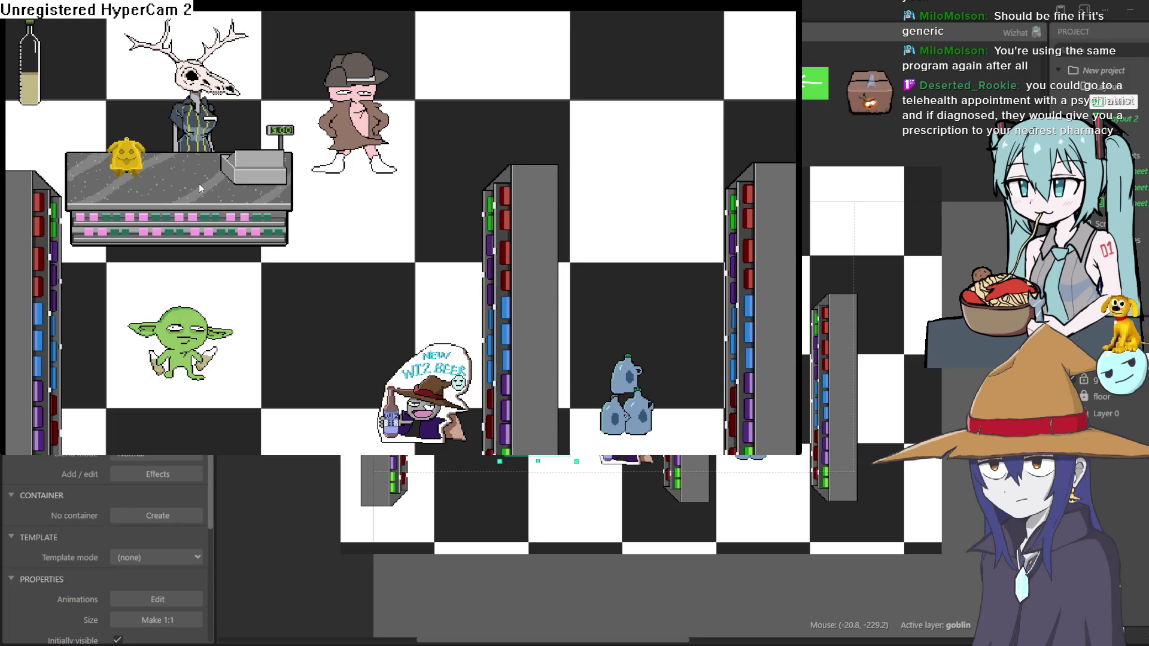
Walk the goblin right, then up to just below the clerk counter in the preview.
click(340, 212)
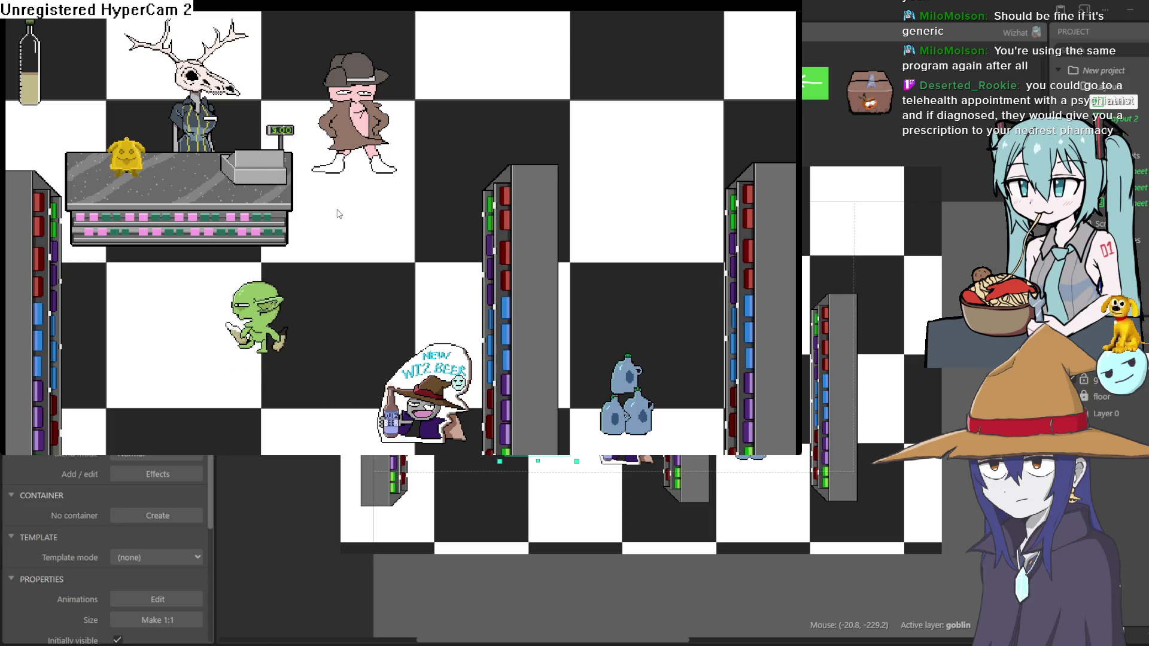
click(334, 204)
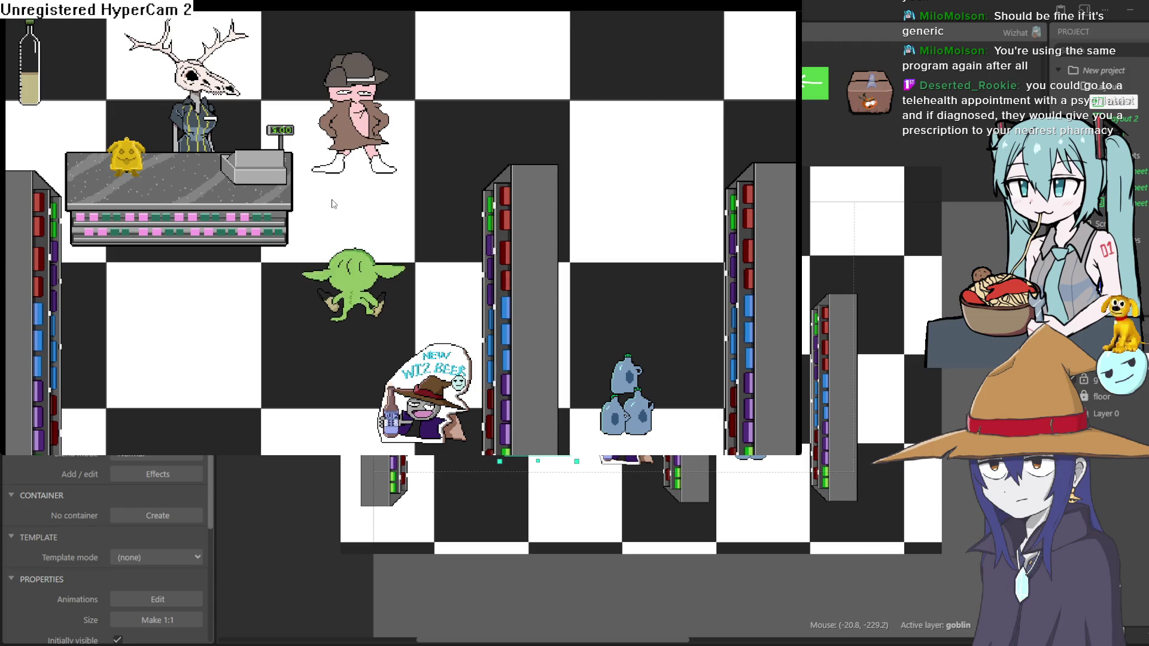
click(334, 205)
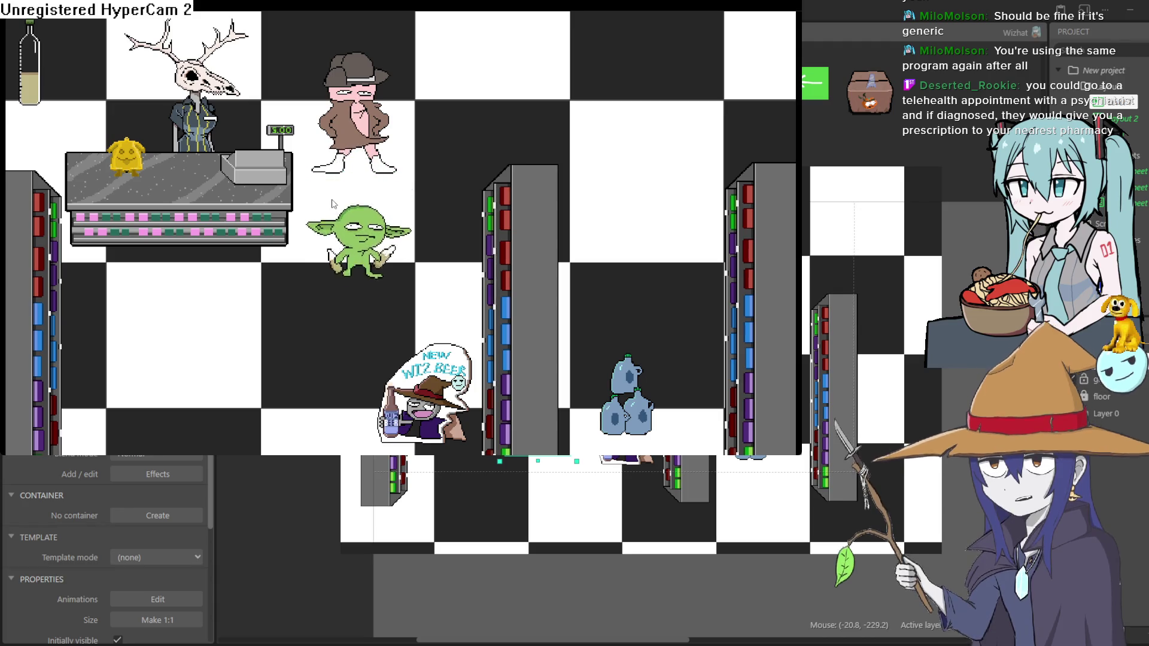